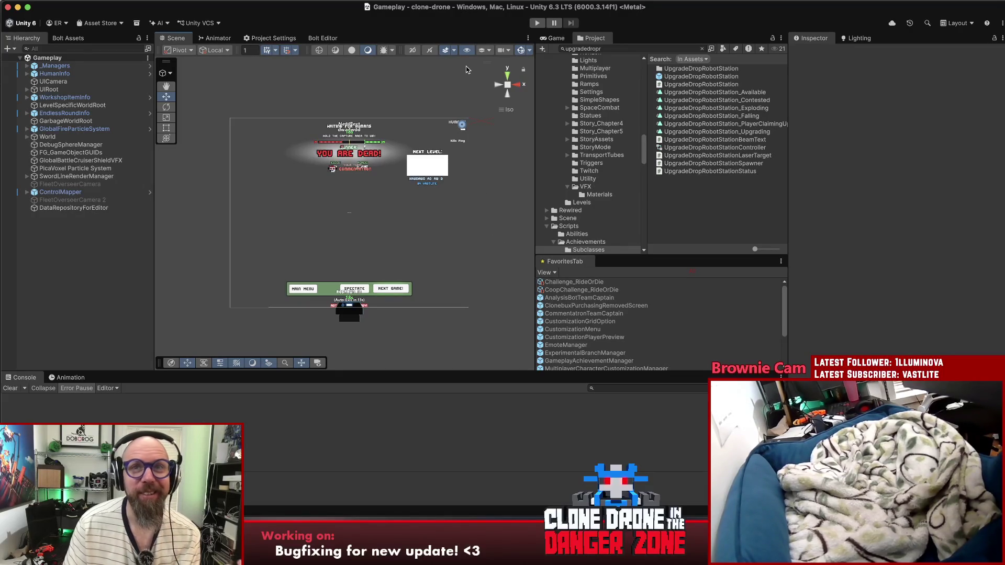
Step: Enter Play mode to run the Clone Drone Gameplay scene inside the editor
left_click(538, 23)
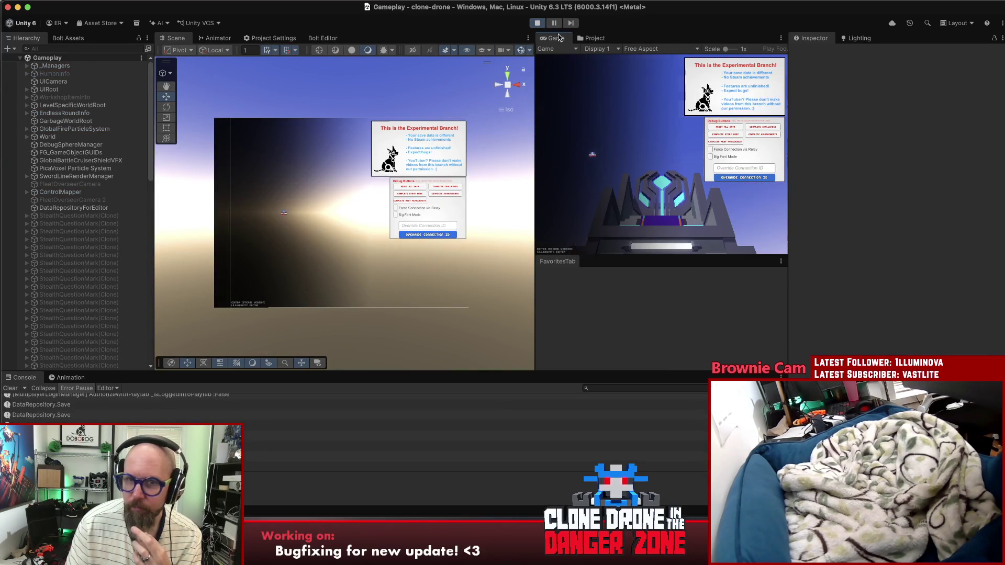
Step: Maximize the Game view, open Play Singleplayer, pause with Escape, then un-maximize the Game view
double_click(553, 40)
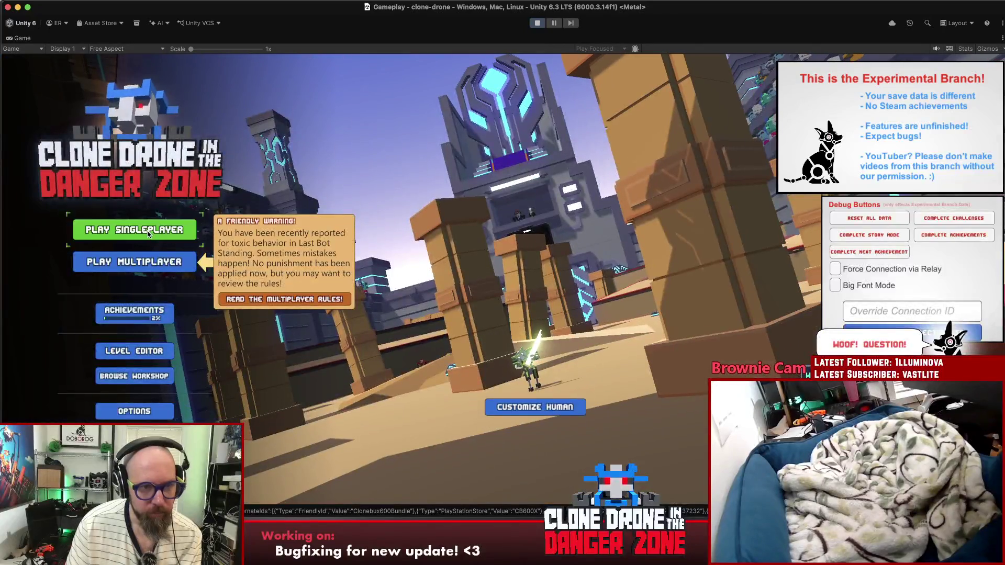
left_click(135, 229)
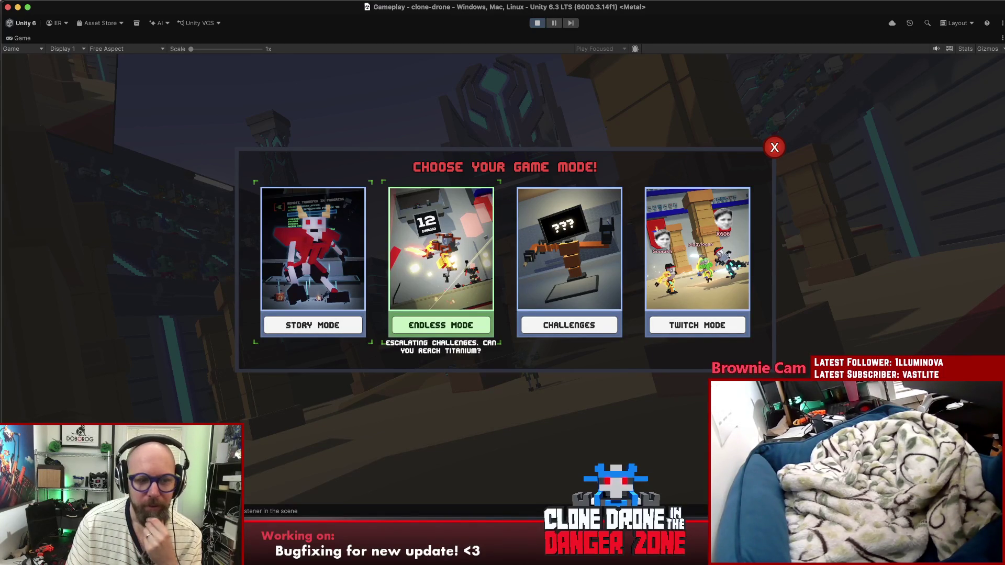
key("Escape")
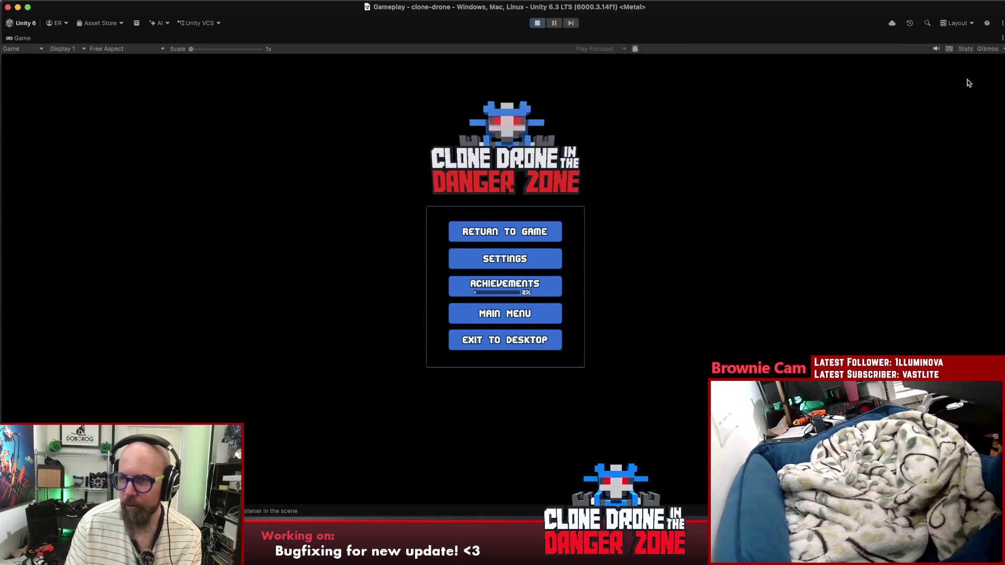
left_click(1002, 39)
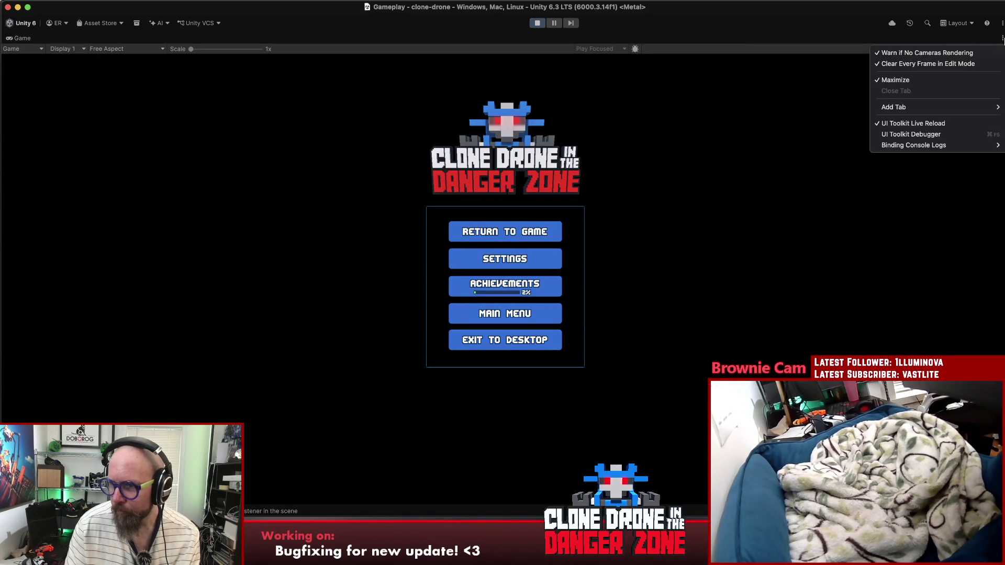
left_click(960, 87)
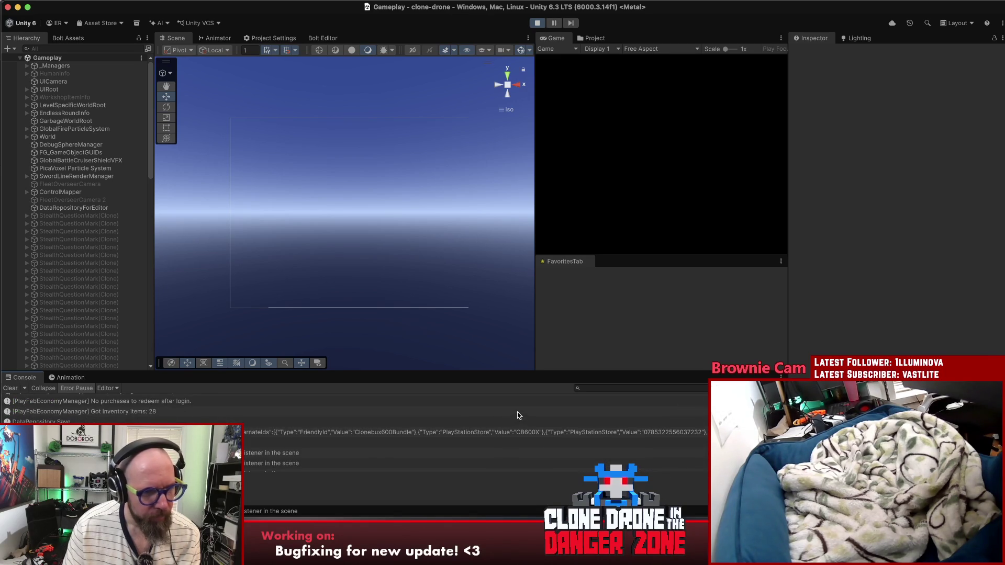
Step: Read the DataRepository.Save stack trace in the Console, then exit Play mode
left_click(157, 443)
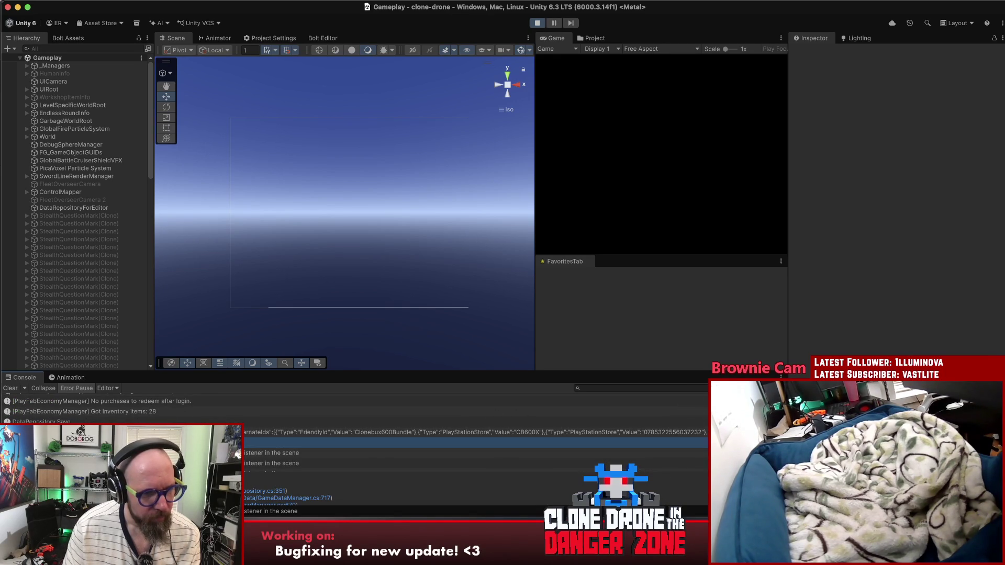
scroll(366, 435, "down", 3)
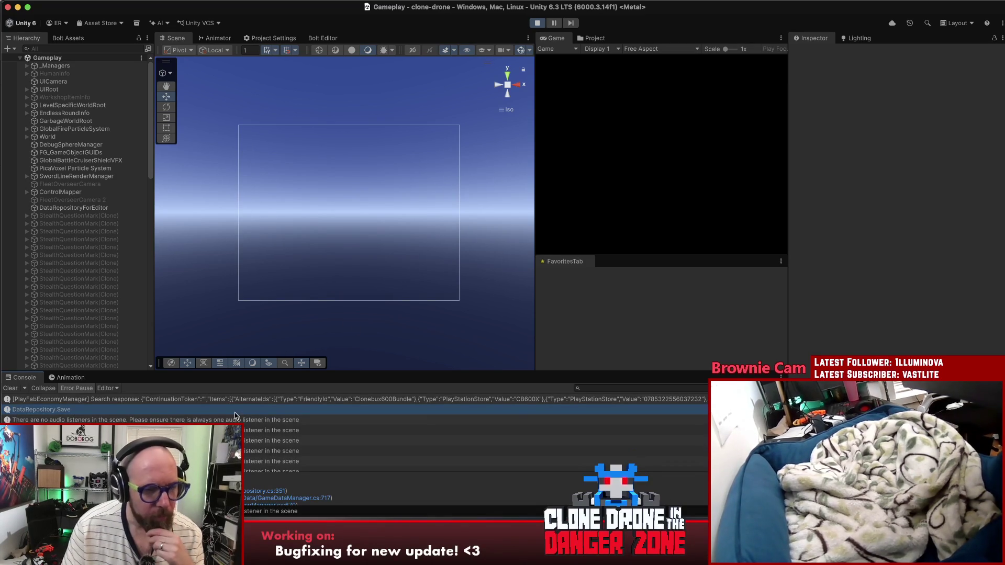
left_click(537, 22)
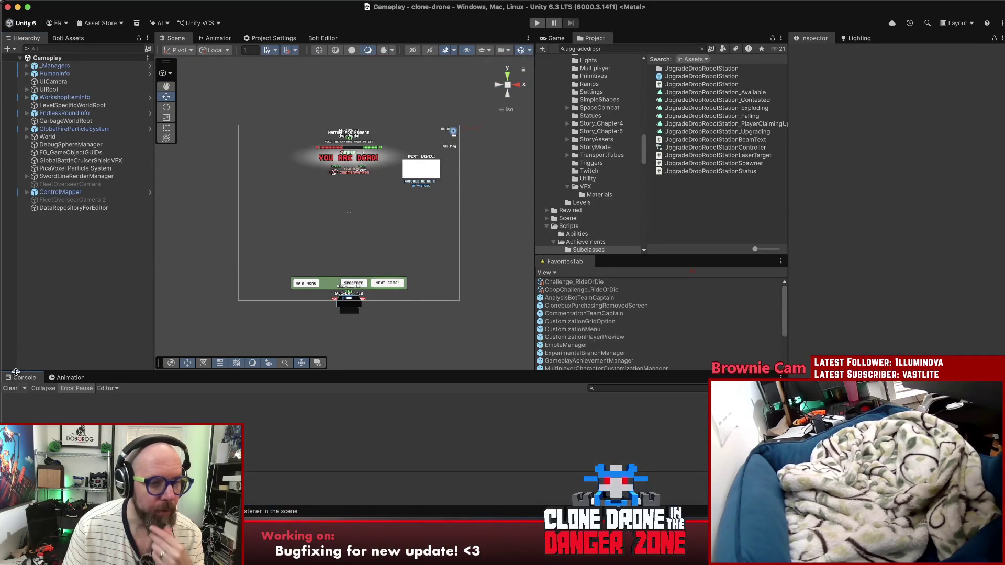
left_click(267, 1)
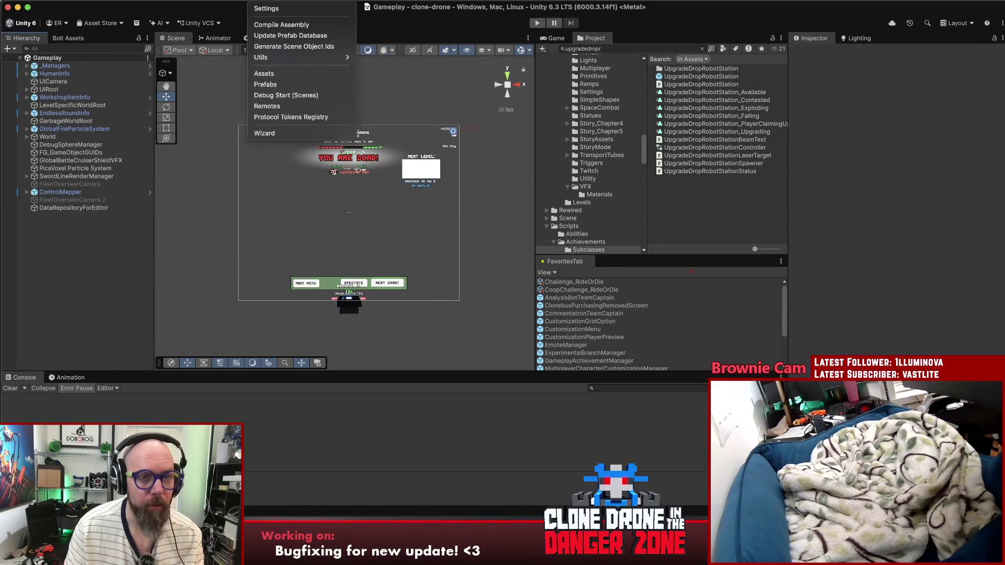
Step: Dismiss the custom tools dropdown and let the prefab ID reimport finish
key("Escape")
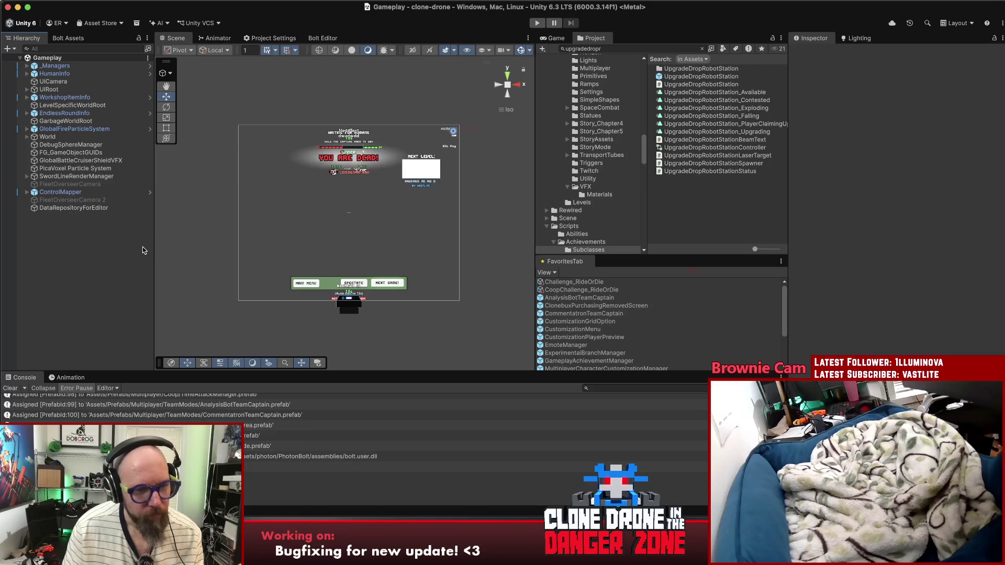
Step: Enter Play mode again to bring up the game's main menu
left_click(536, 23)
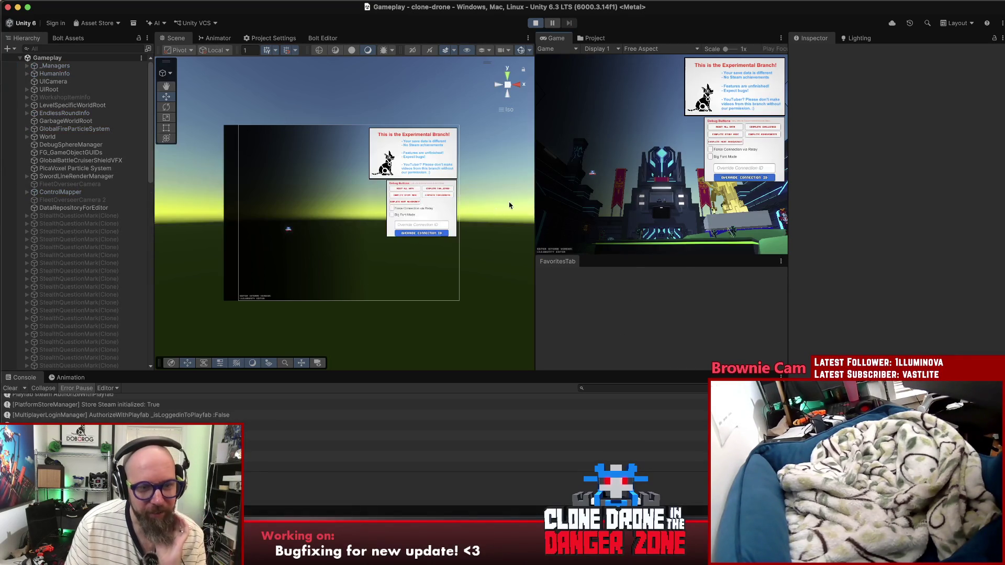
Step: Maximize the Game view, start the Laser Challenge from Singleplayer Challenges, and dismiss How to Play
double_click(554, 39)
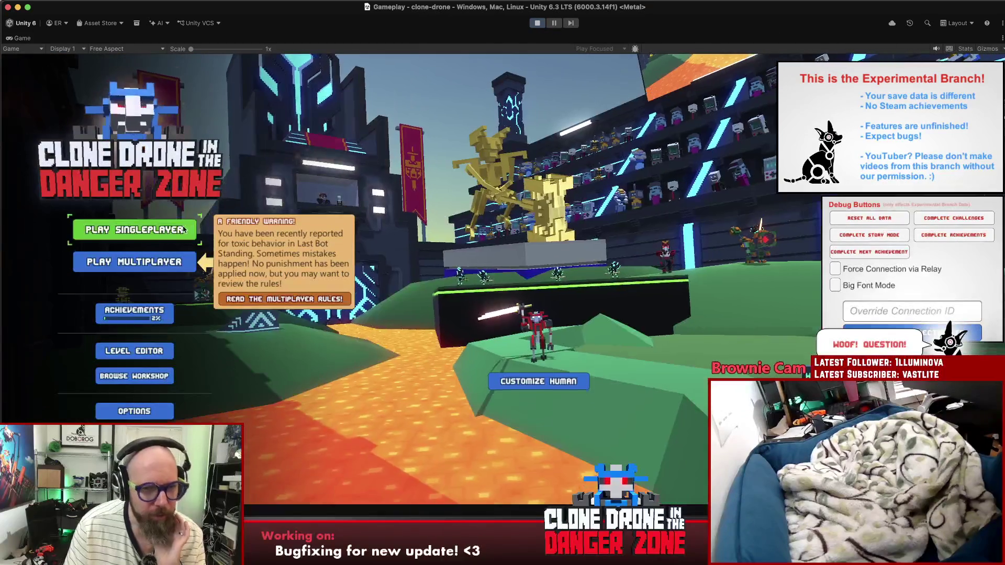
left_click(180, 229)
left_click(569, 325)
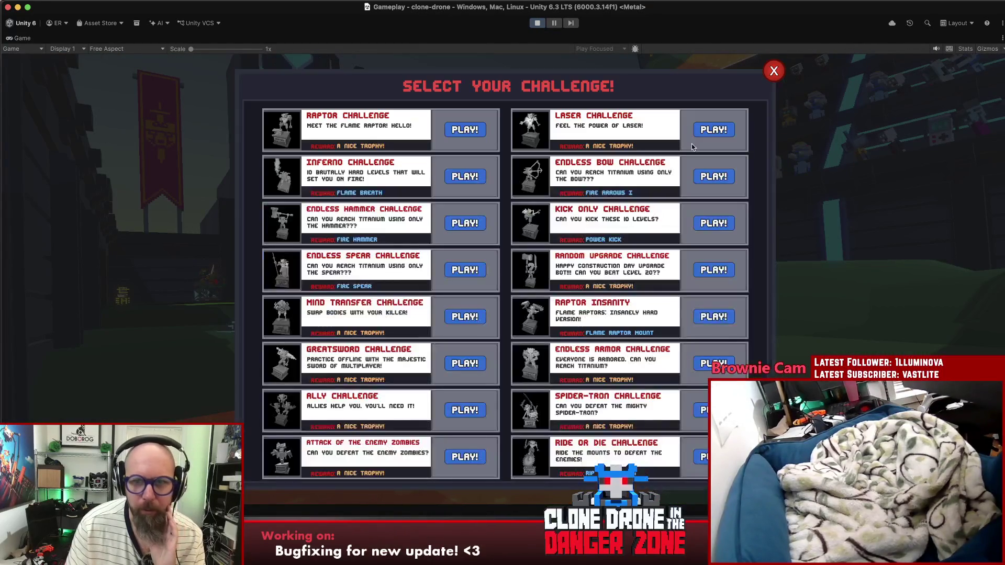
left_click(722, 128)
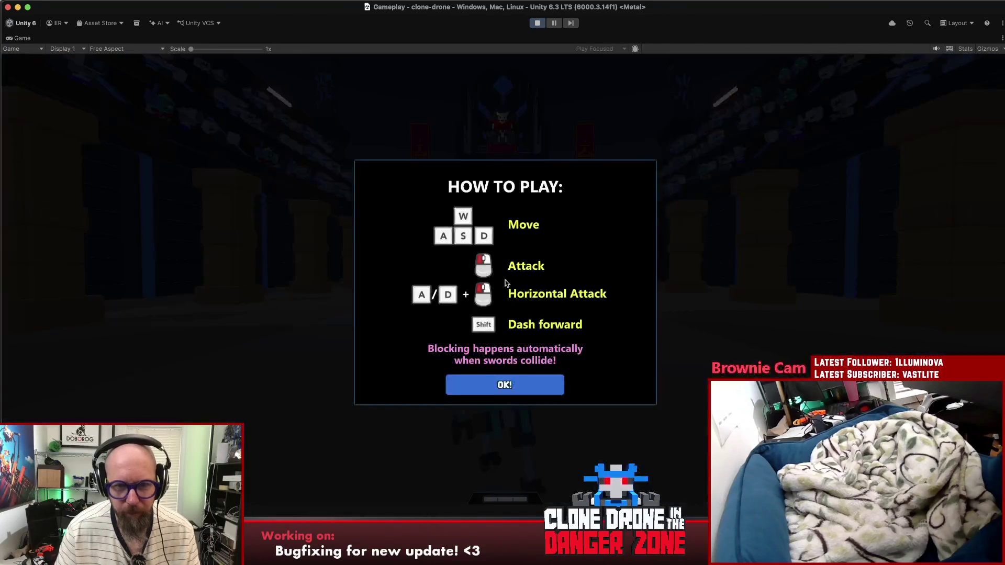
left_click(520, 383)
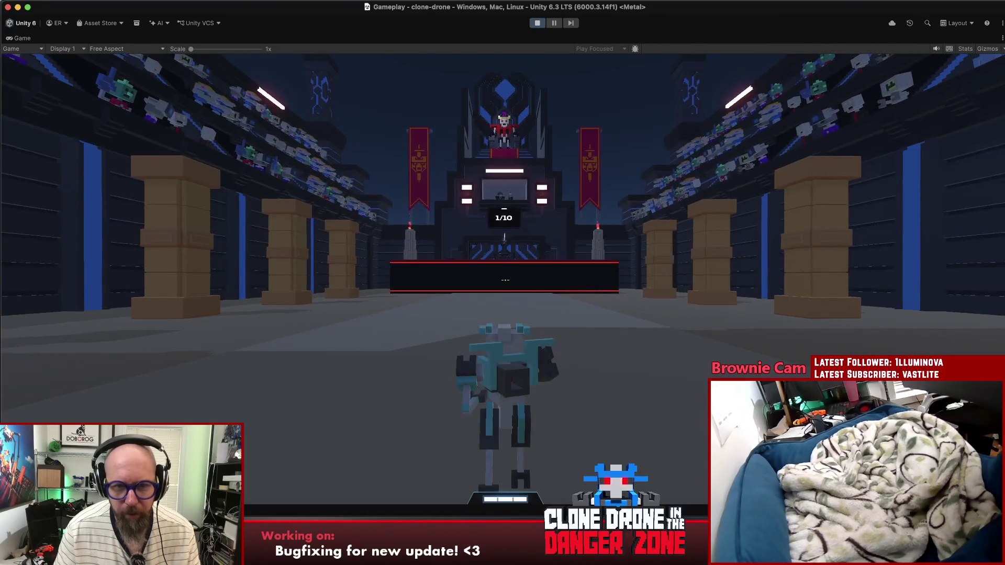
Step: Playtest the arena, running, boosting and fighting the sword robots near the throne
key("w")
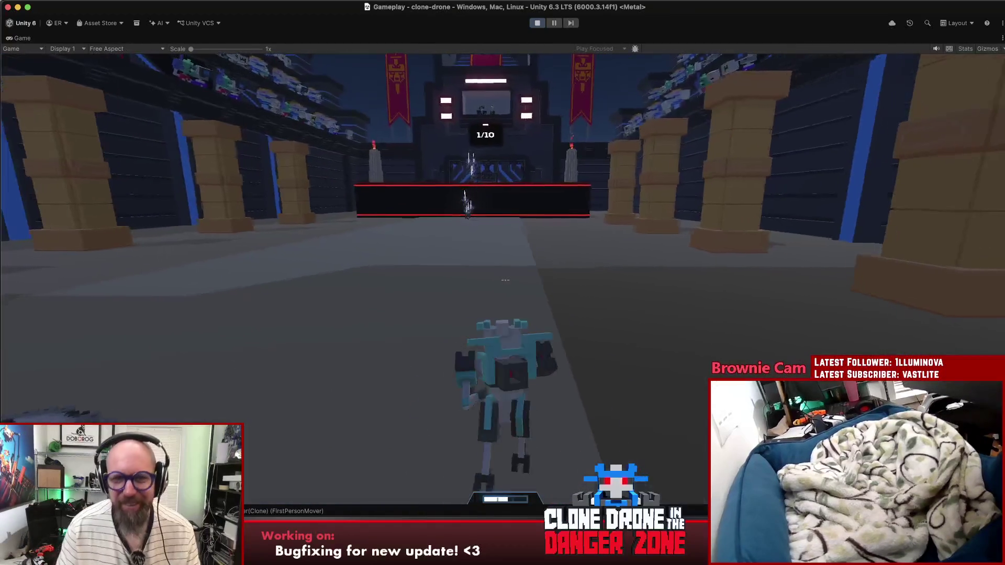
key("w")
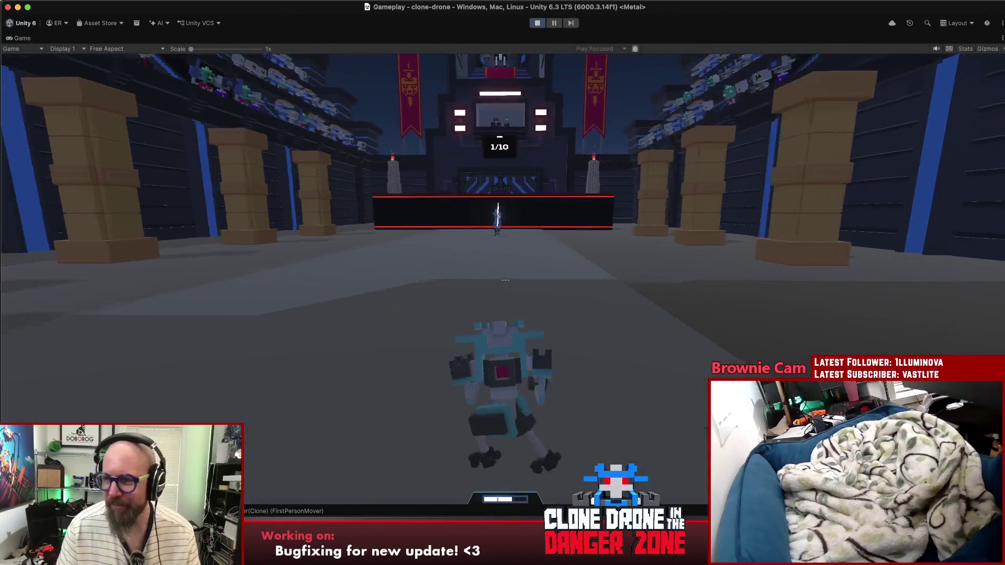
key("space")
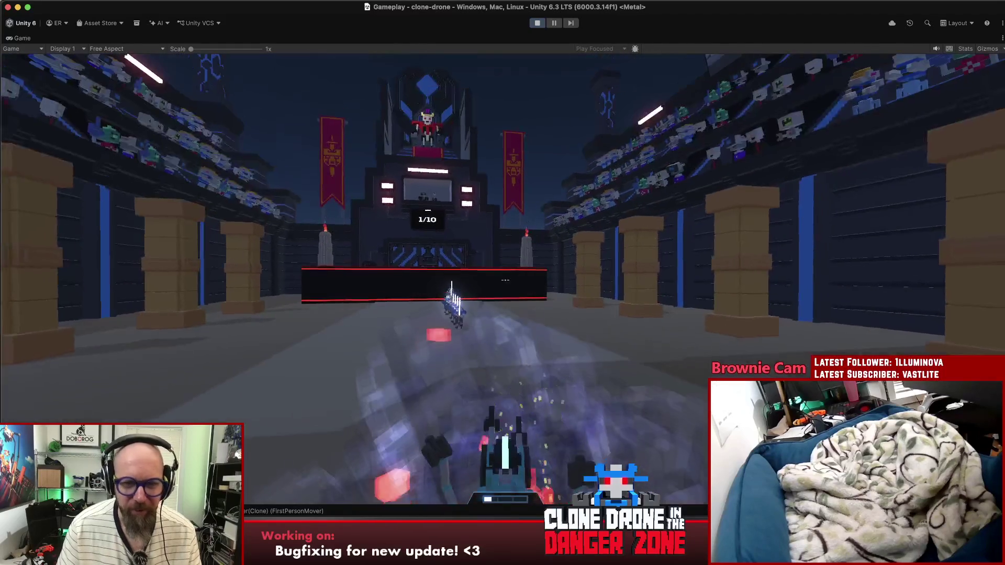
left_click(505, 280)
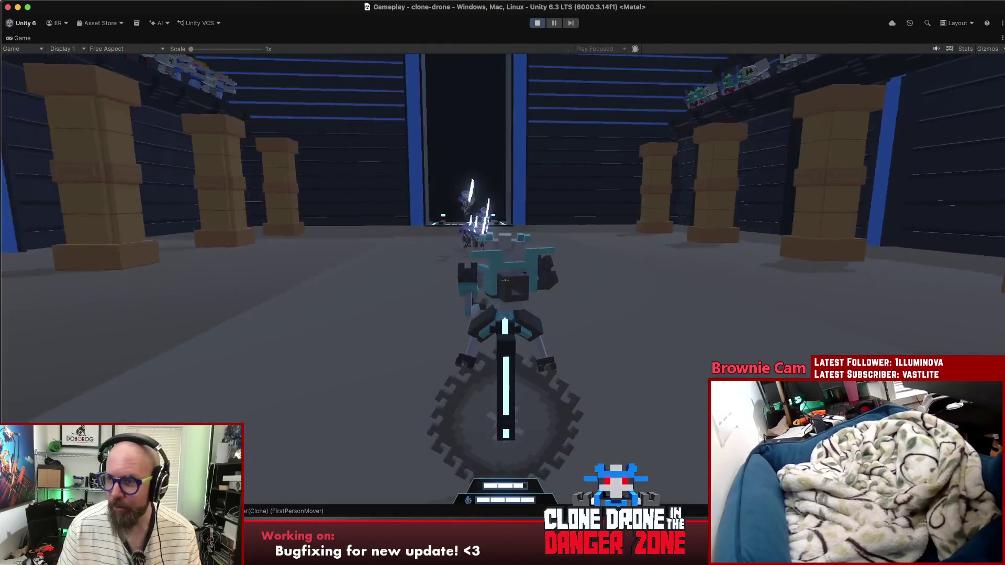
key("w")
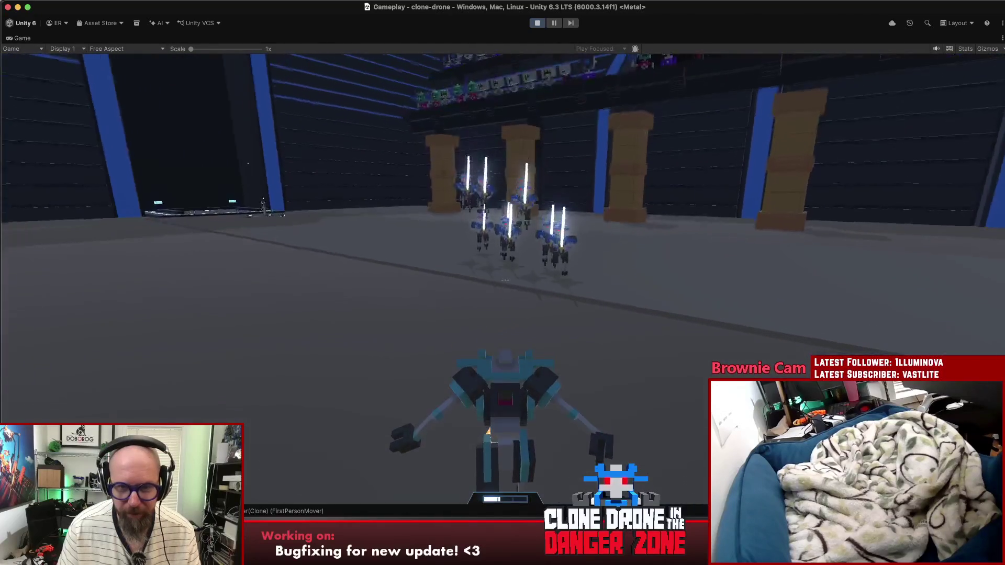
key("w")
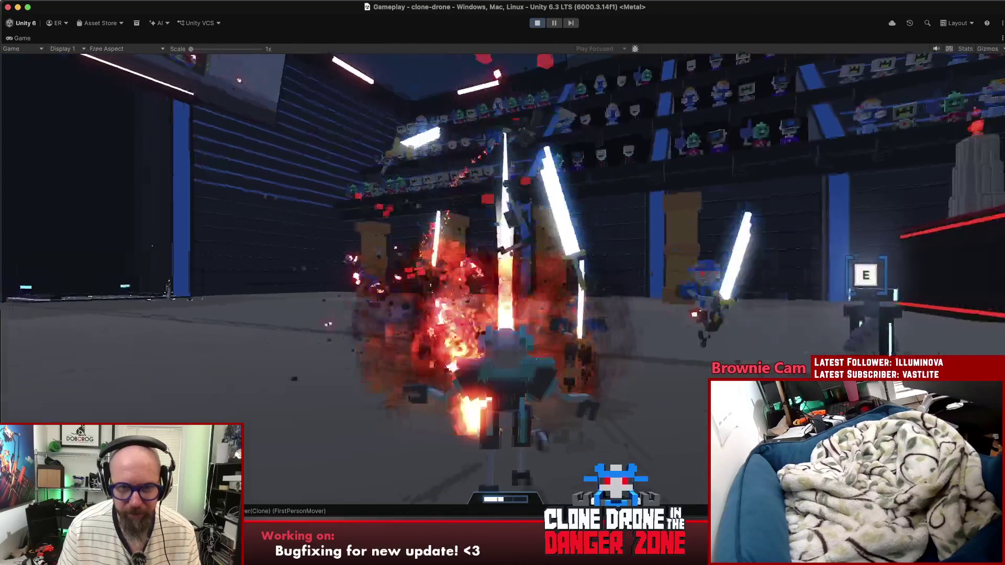
key("w")
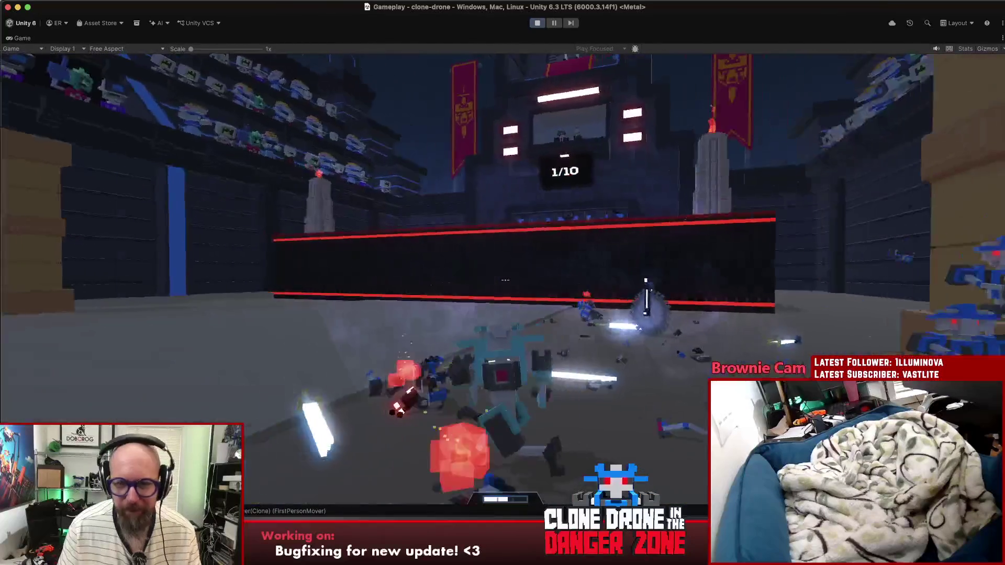
key("w")
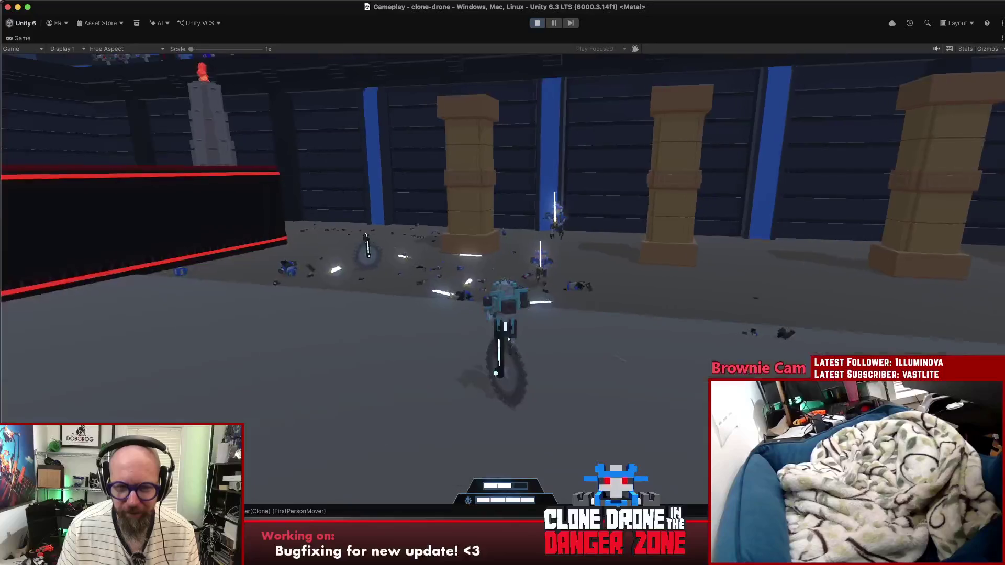
key("w")
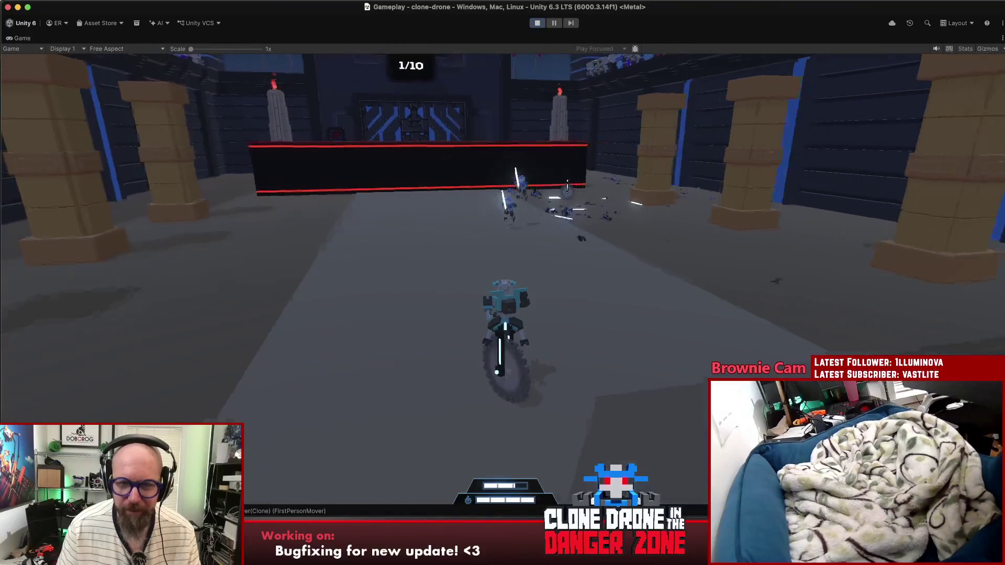
key("w")
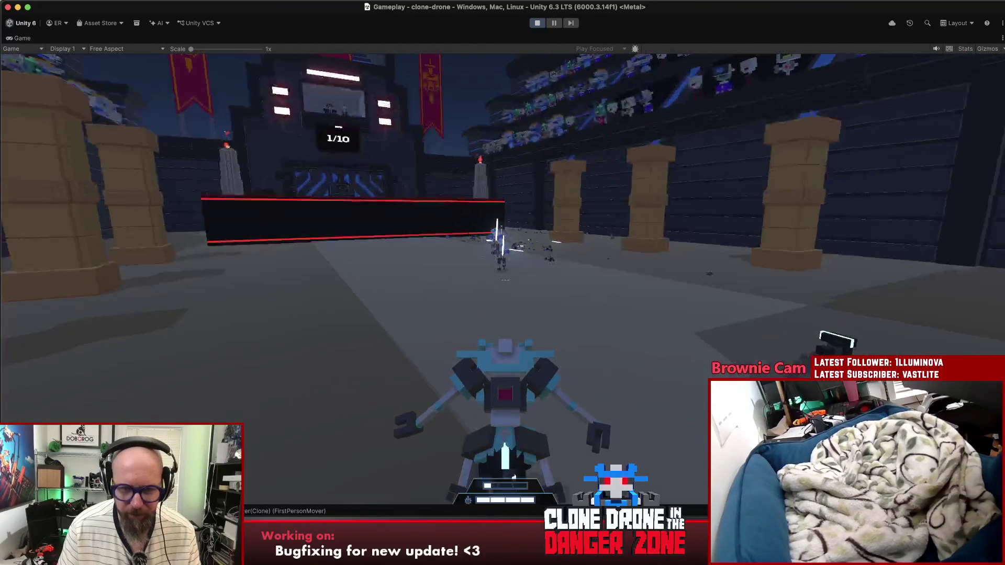
key("w")
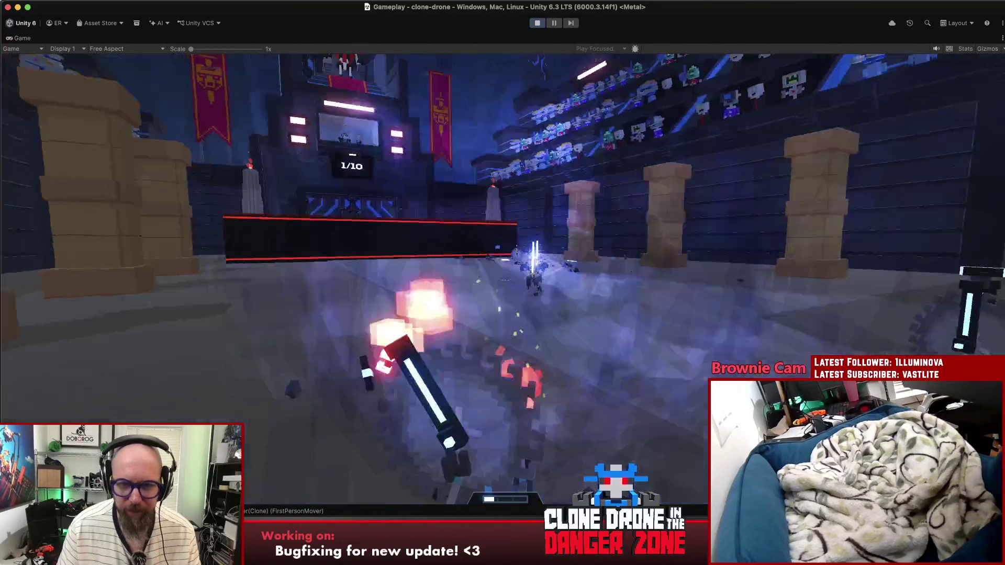
key("w")
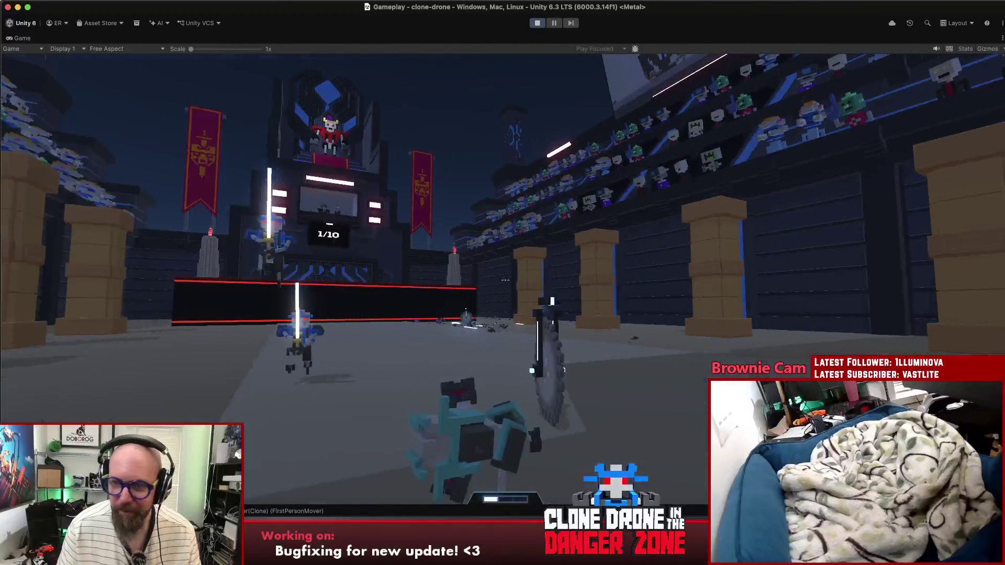
key("w")
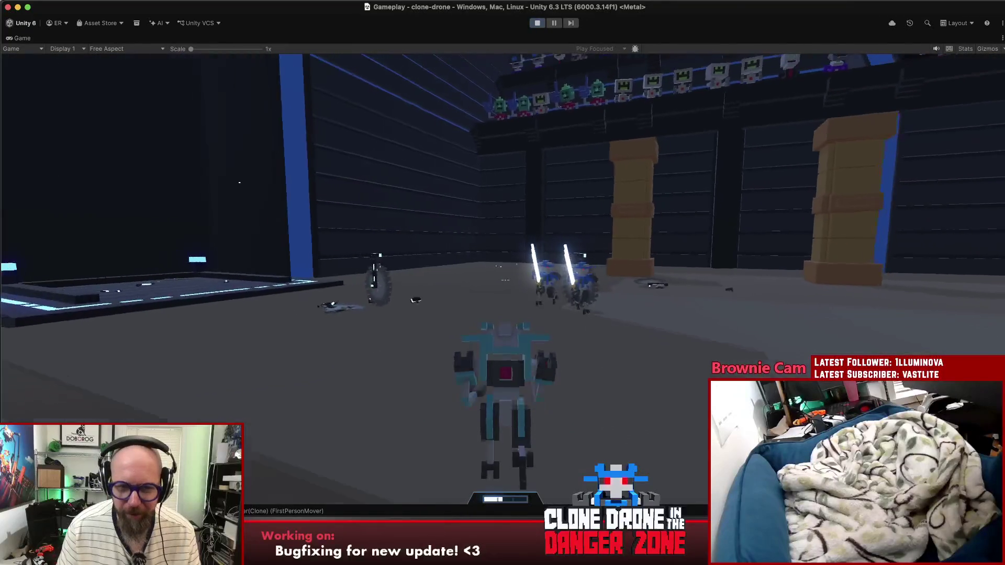
key("w")
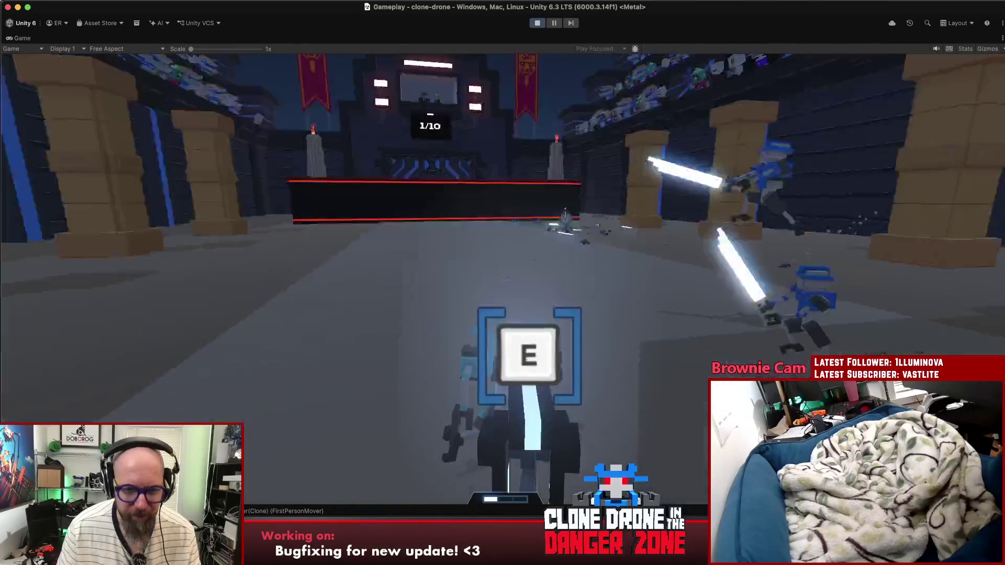
key("w")
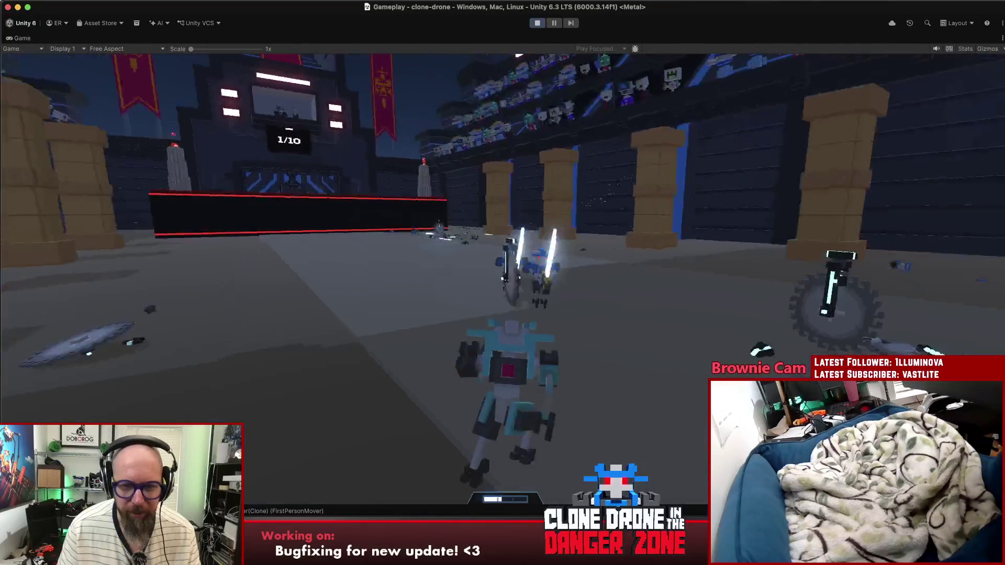
key("w")
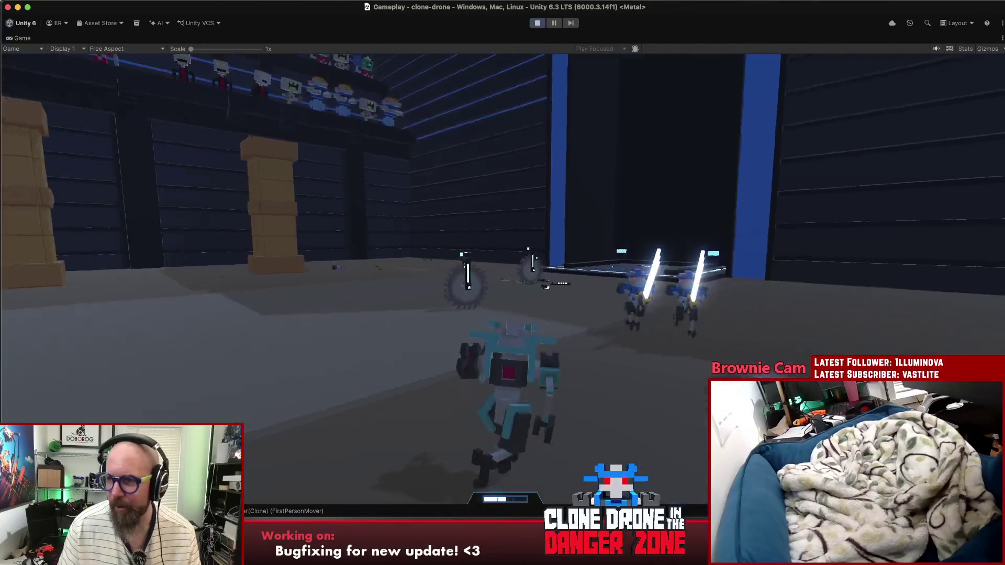
key("w")
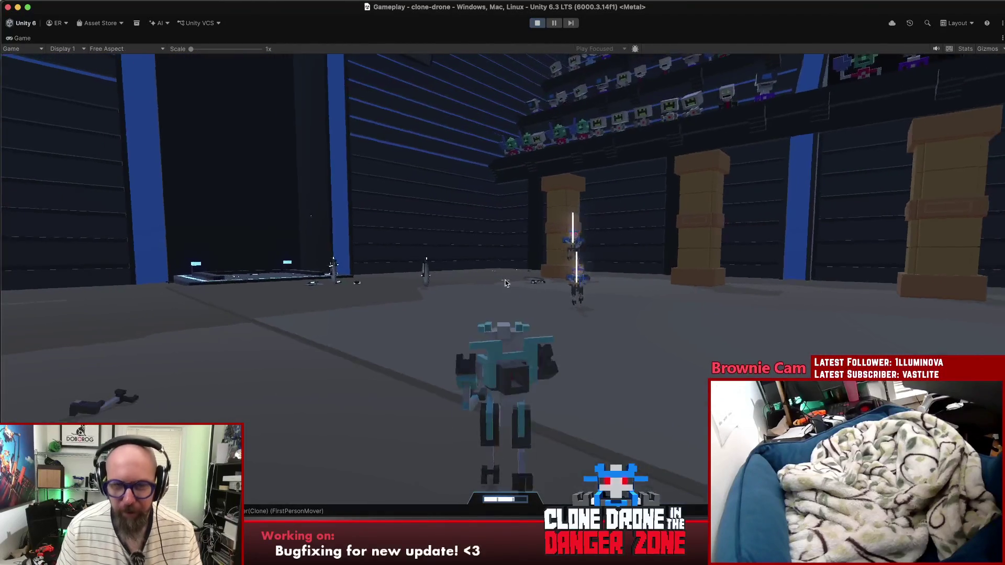
Step: Pause the game, exit Play mode and bring Rider to the front
key("Escape")
left_click(537, 23)
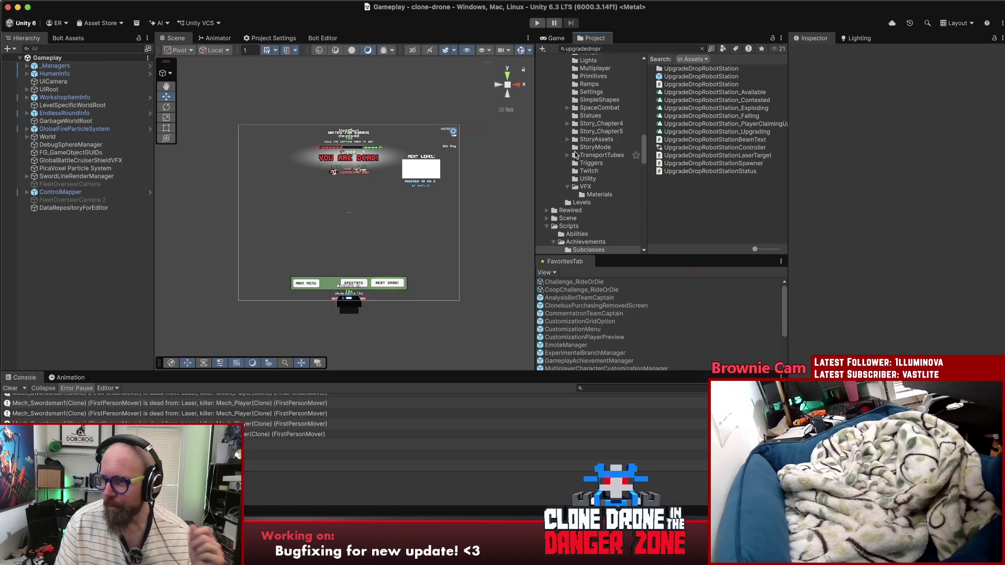
left_click(548, 496)
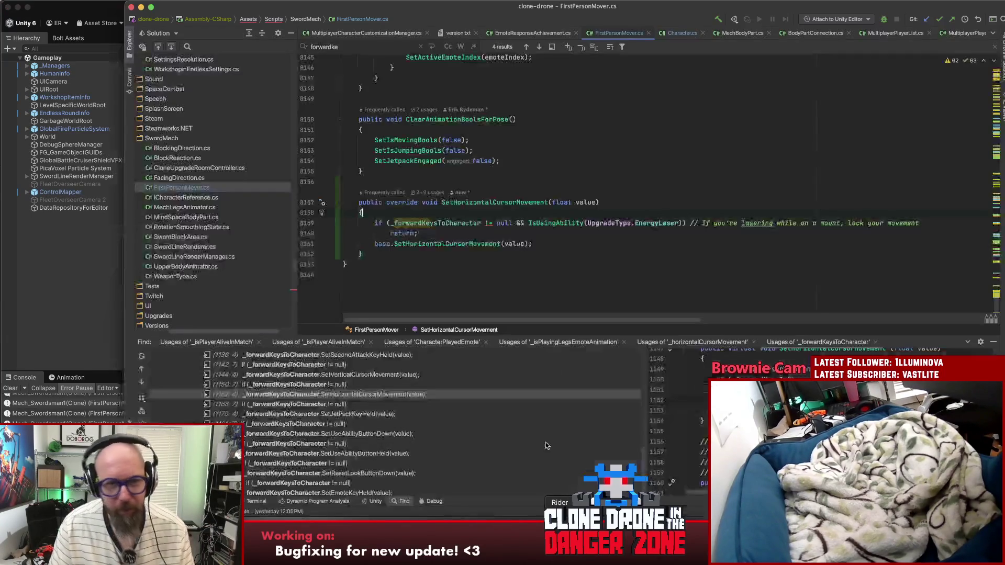
Step: Place the cursor on lines 8155–8160 near SetHorizontalCursorMovement, then open Search Everywhere
left_click(565, 179)
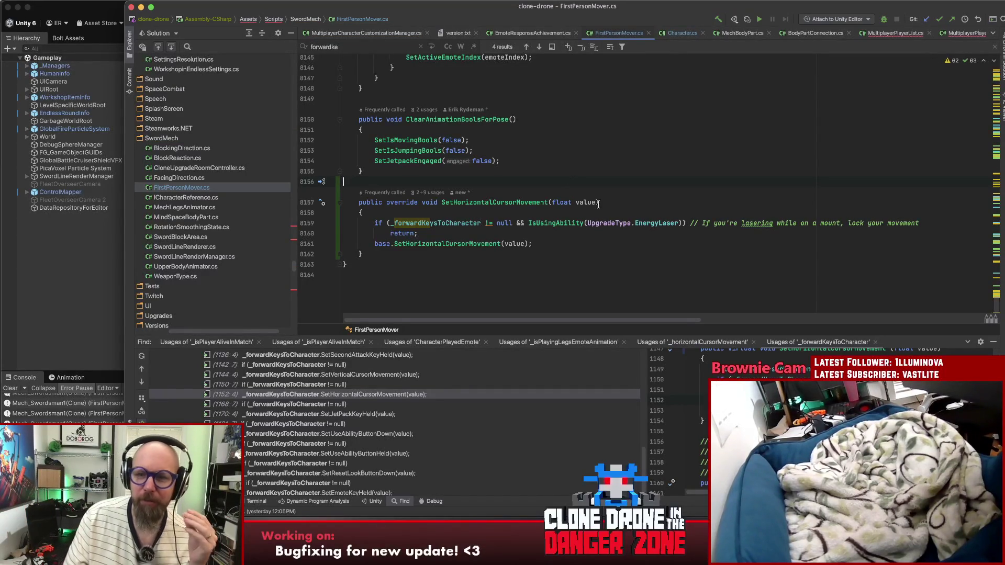
left_click(603, 236)
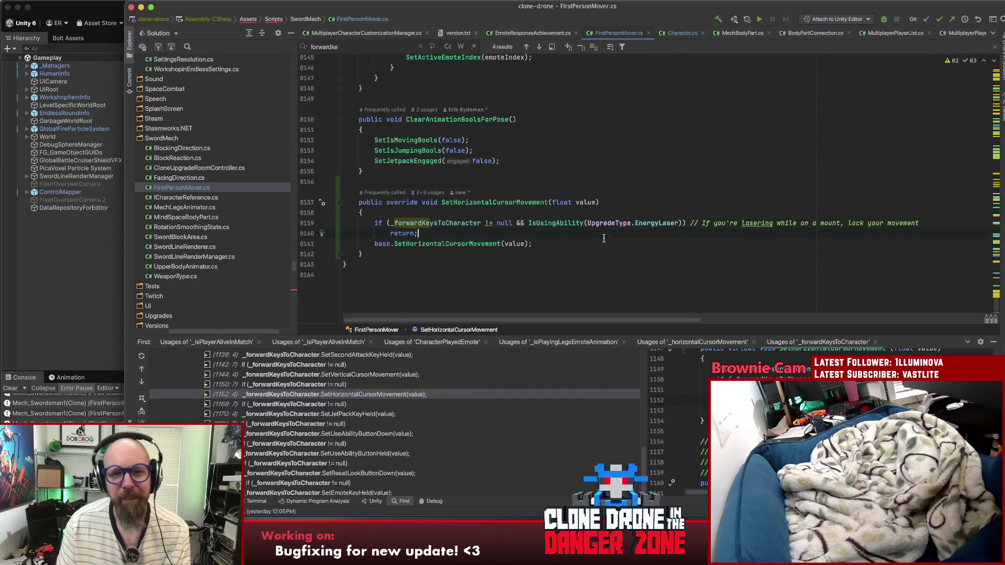
left_click(600, 169)
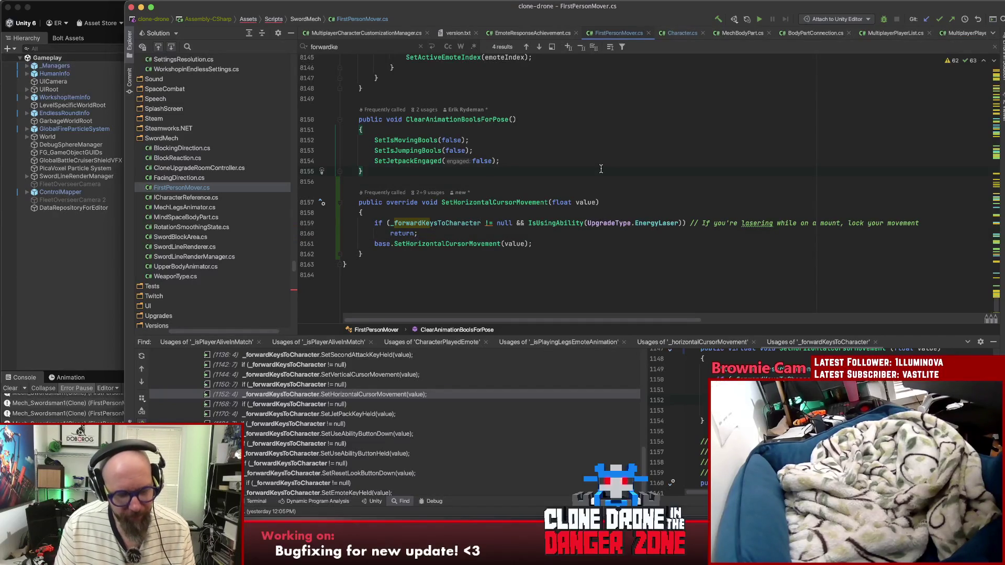
key("shift")
key("shift")
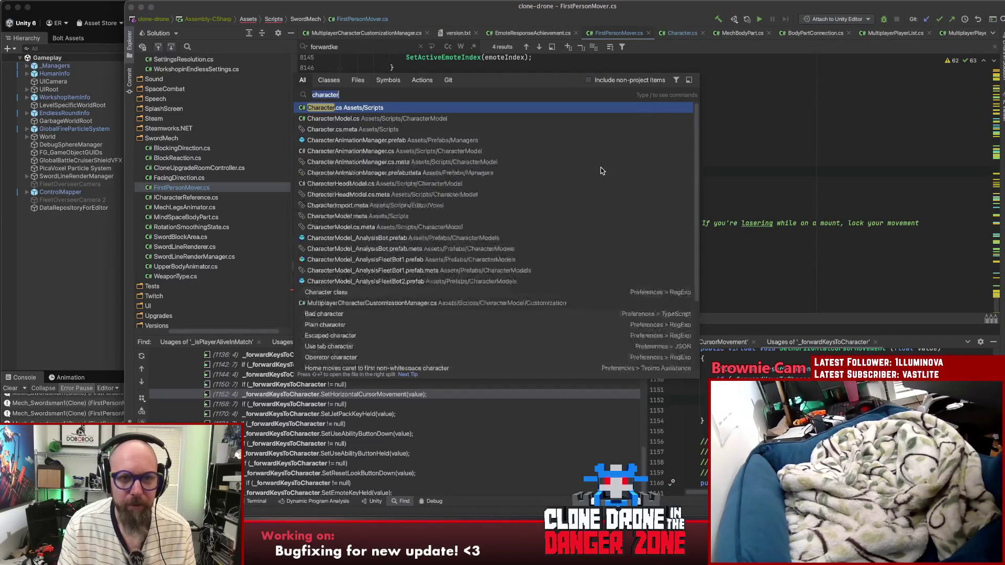
Step: Open DebugManager.cs by searching 'debugma' and scroll to the R-key debug block
type("debugmana")
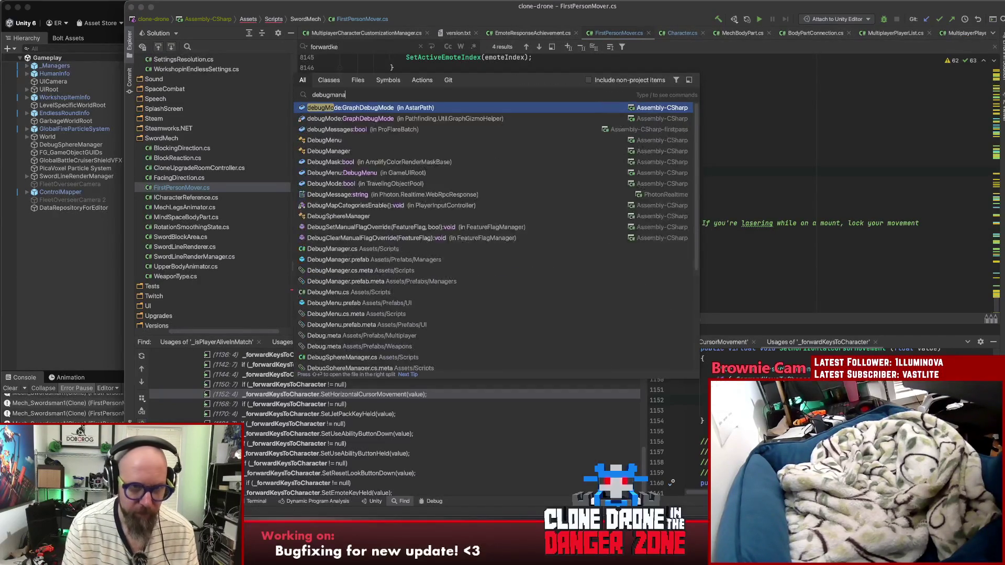
key("Return")
scroll(685, 203, "down", 15)
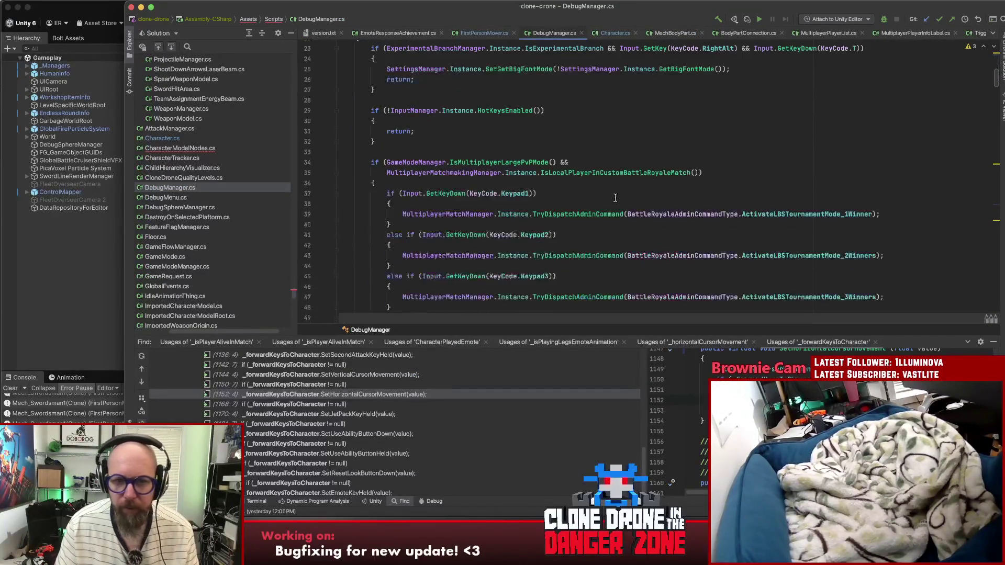
scroll(686, 204, "up", 9)
scroll(699, 209, "down", 8)
scroll(699, 209, "down", 8)
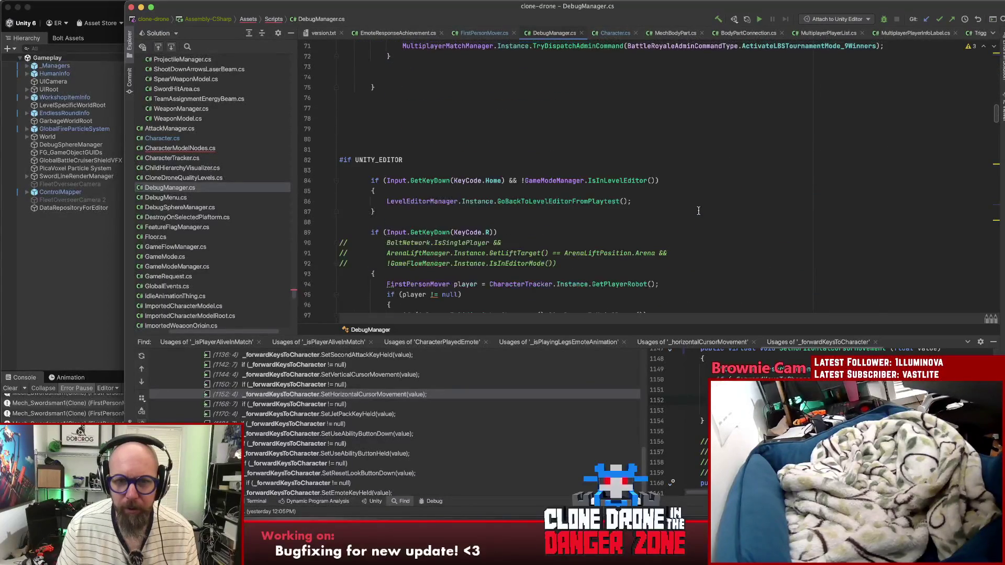
scroll(690, 201, "down", 3)
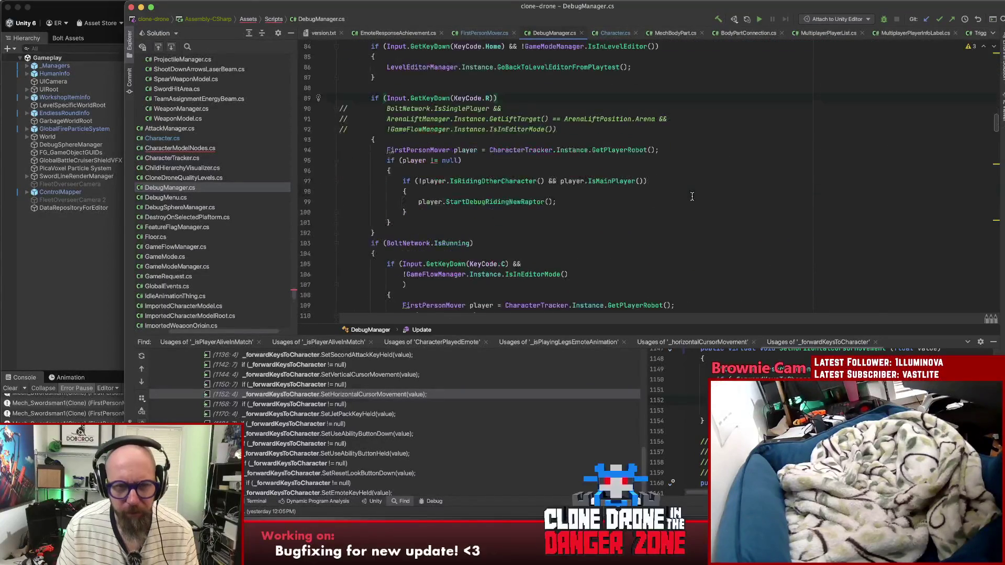
Step: Jump from line 99 to the StartDebugRidingNewRaptor declaration in FirstPersonMover.cs
left_click(620, 150)
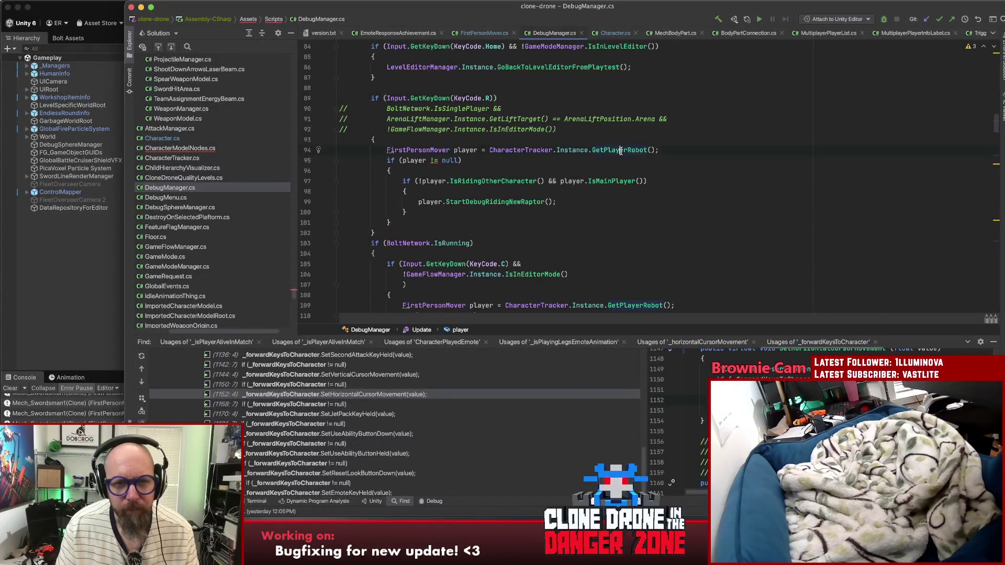
left_click(510, 201)
key("super+b")
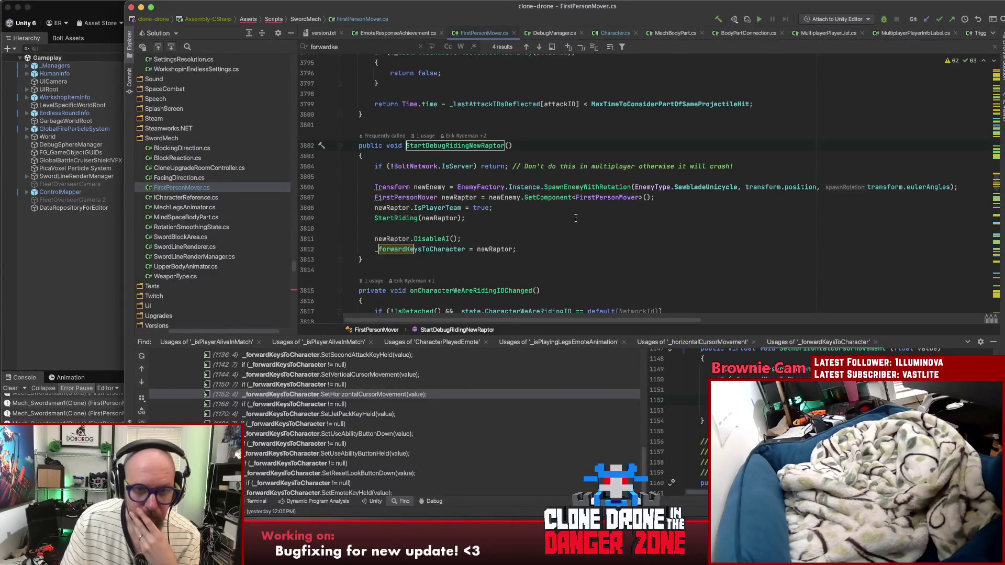
Step: Scroll through the StartRiding method in FirstPersonMover.cs from line 3812
left_click(523, 250)
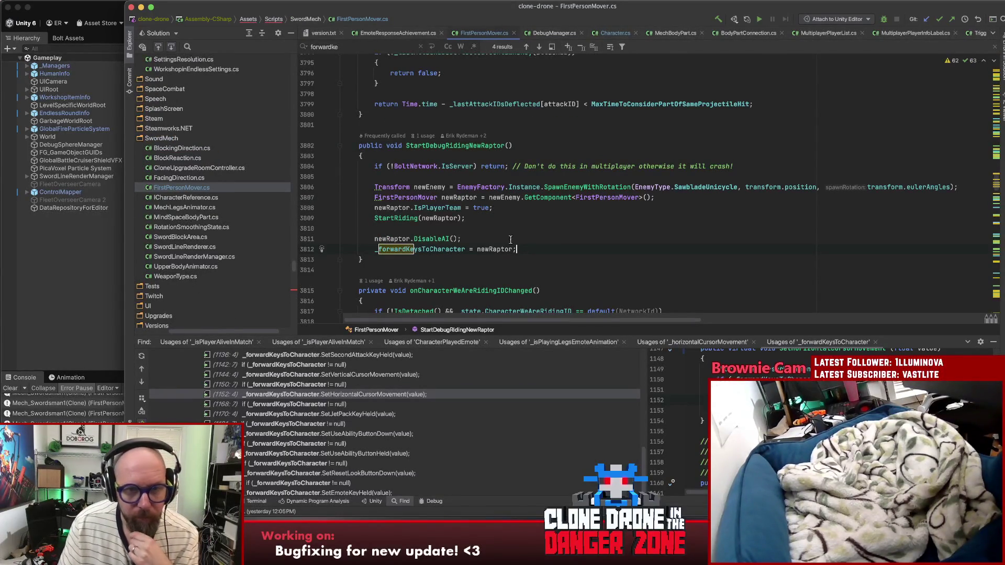
scroll(419, 221, "down", 3)
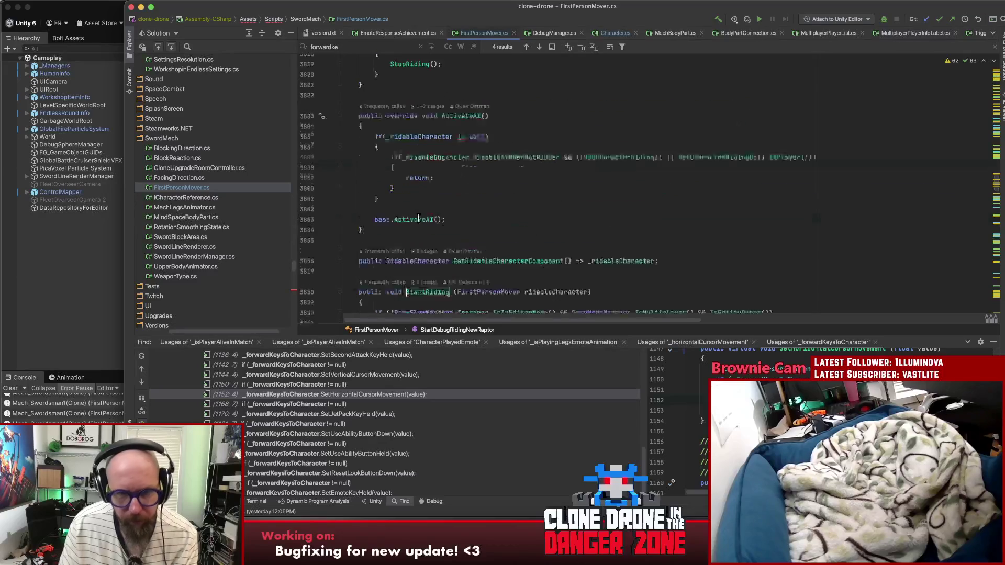
scroll(591, 236, "down", 5)
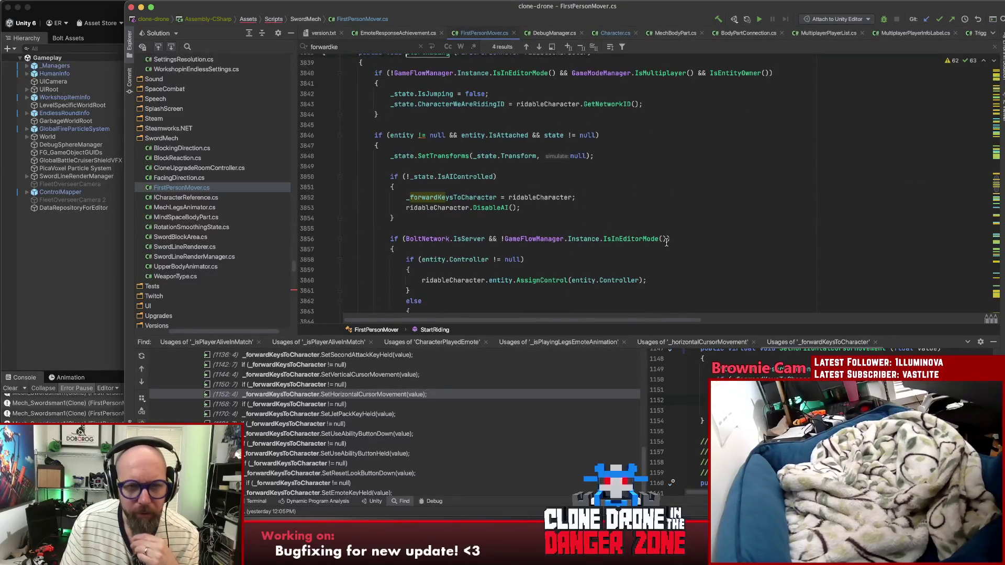
scroll(667, 242, "down", 2)
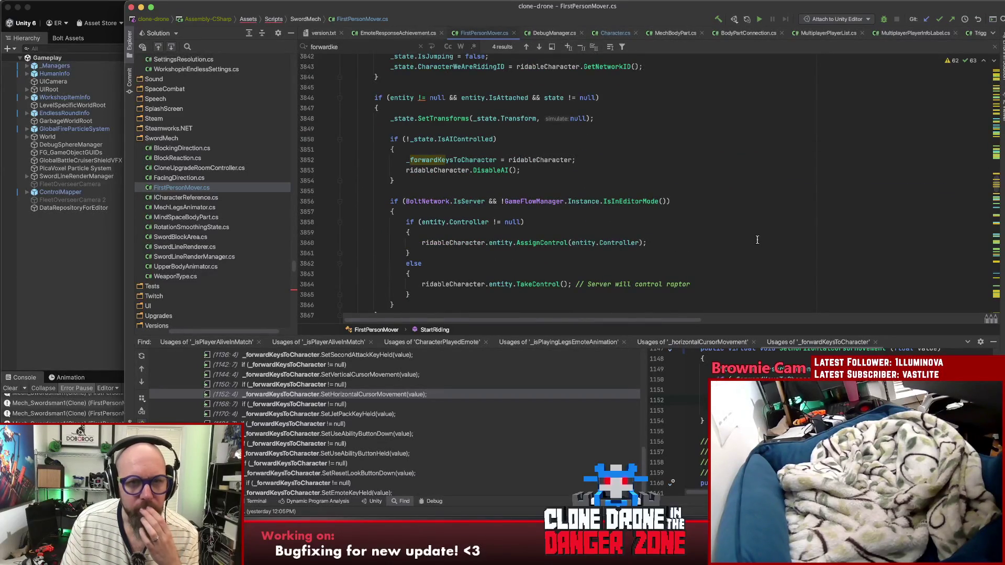
scroll(751, 239, "down", 8)
scroll(748, 238, "down", 1)
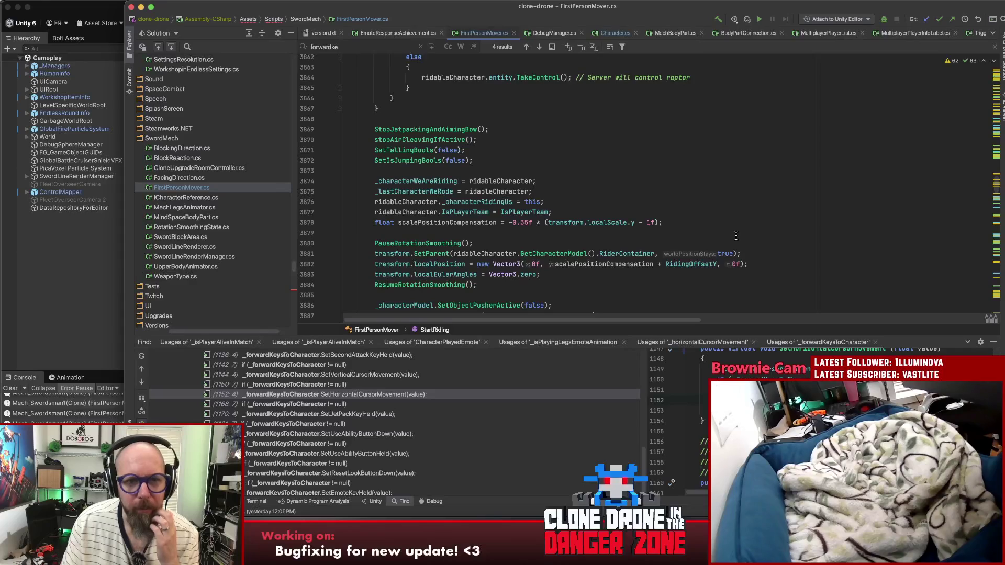
scroll(722, 235, "down", 7)
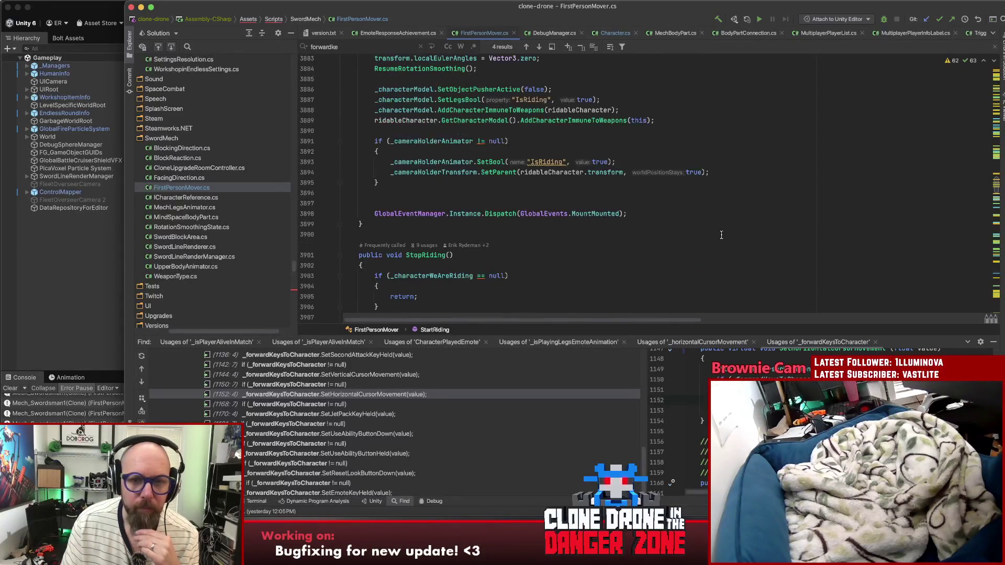
scroll(721, 235, "up", 2)
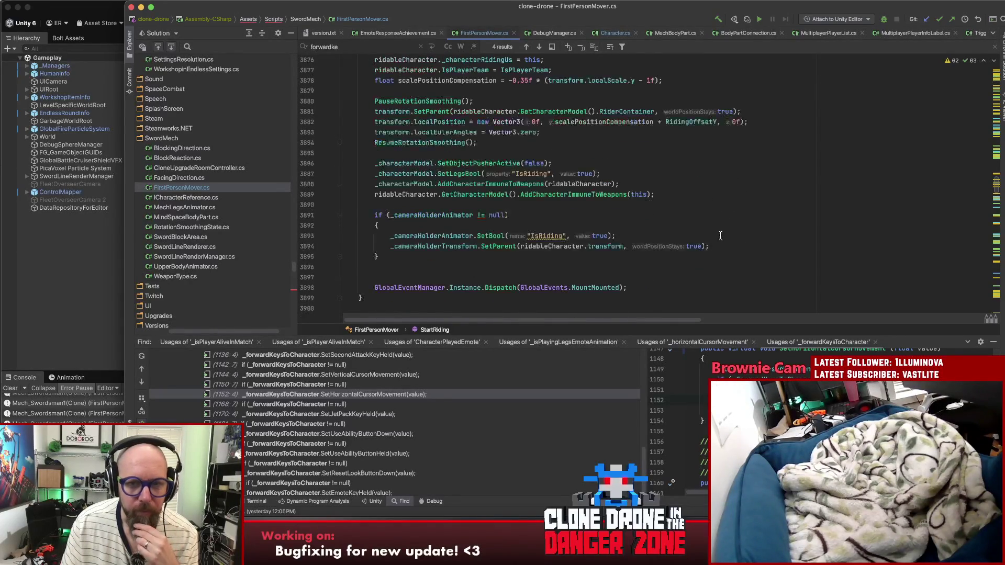
Step: Go to the AddCharacterImmuneToWeapons declaration from line 3889 into CharacterModel.cs
left_click(579, 194)
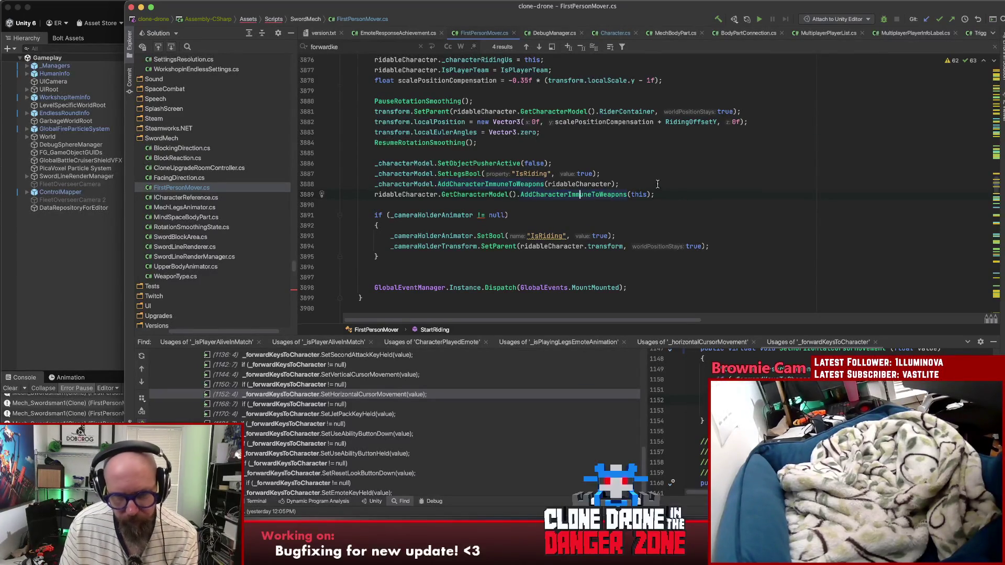
key("super+b")
left_click(480, 177)
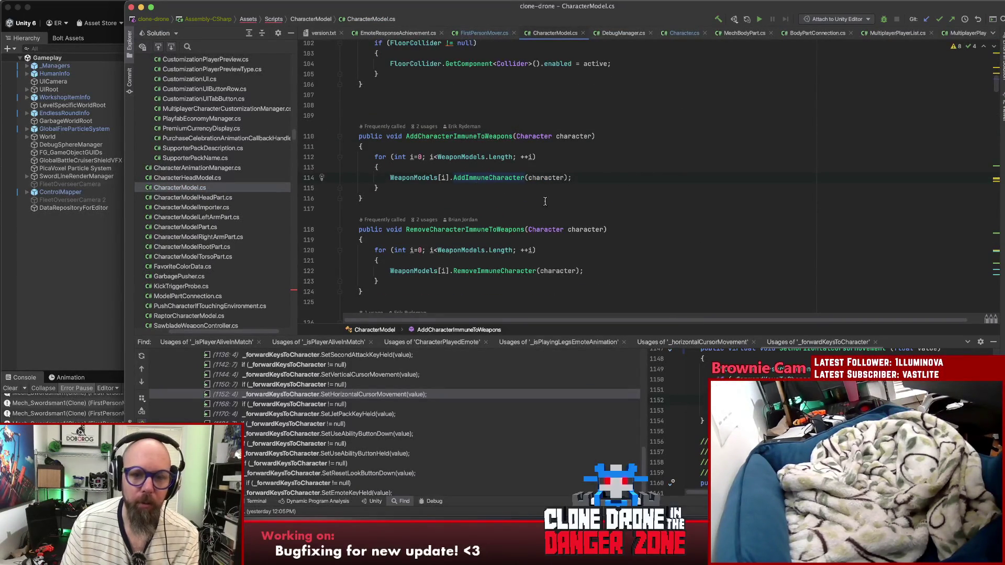
Step: Check the AddCharacterImmuneToWeapons declaration, then return to the riding code in FirstPersonMover.cs
key("super+bracketleft")
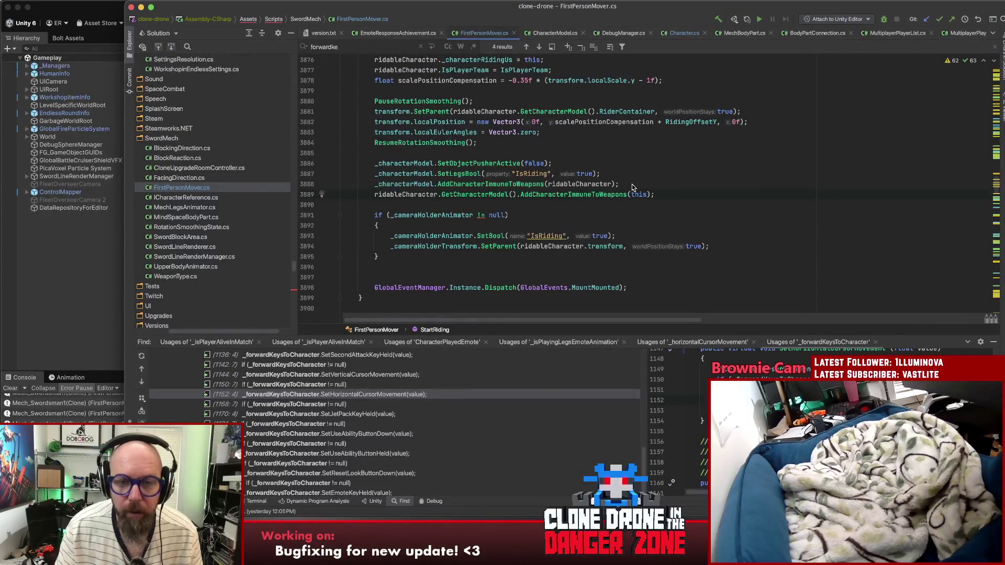
left_click(656, 182)
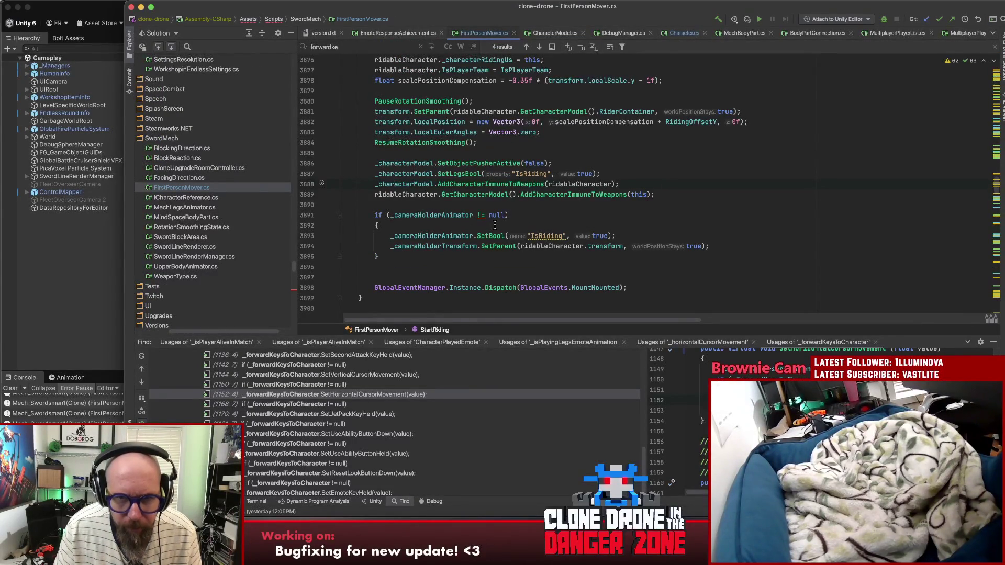
key("super+b")
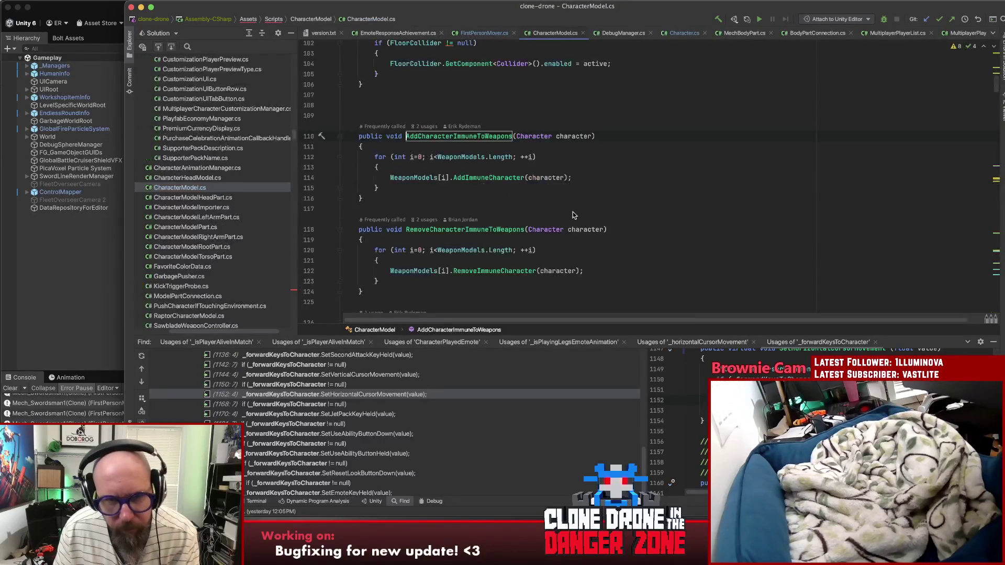
key("super+bracketleft")
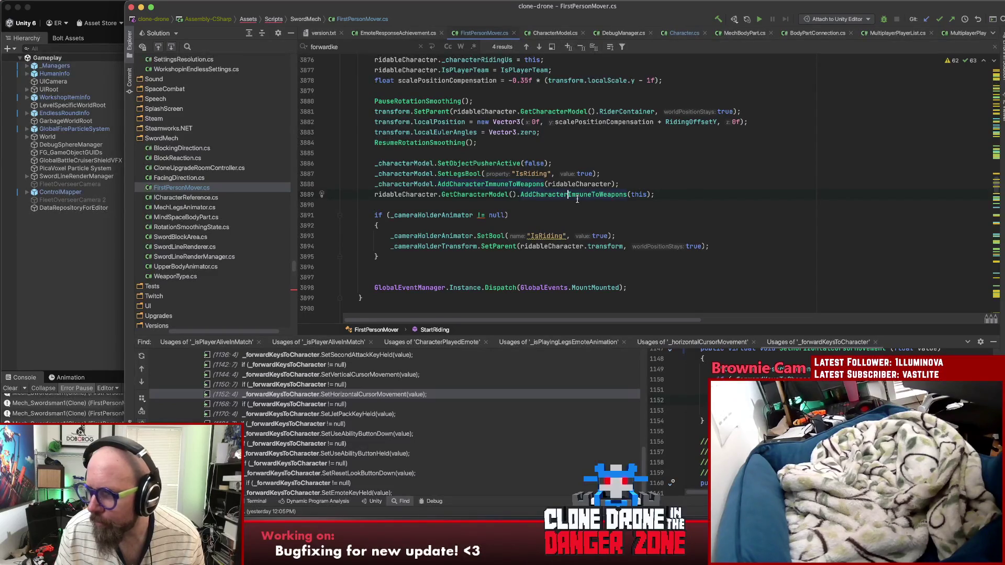
left_click(684, 195)
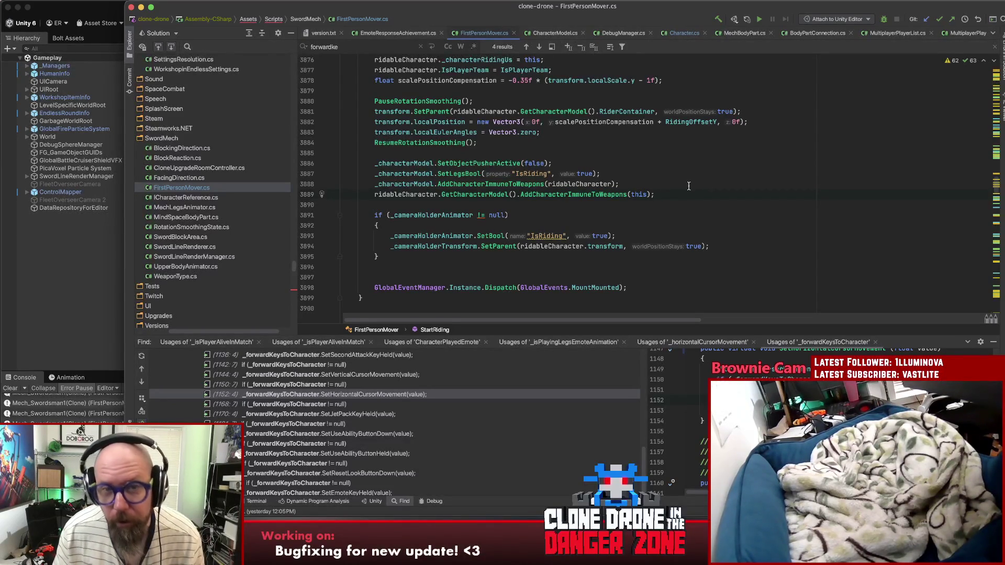
left_click(638, 155)
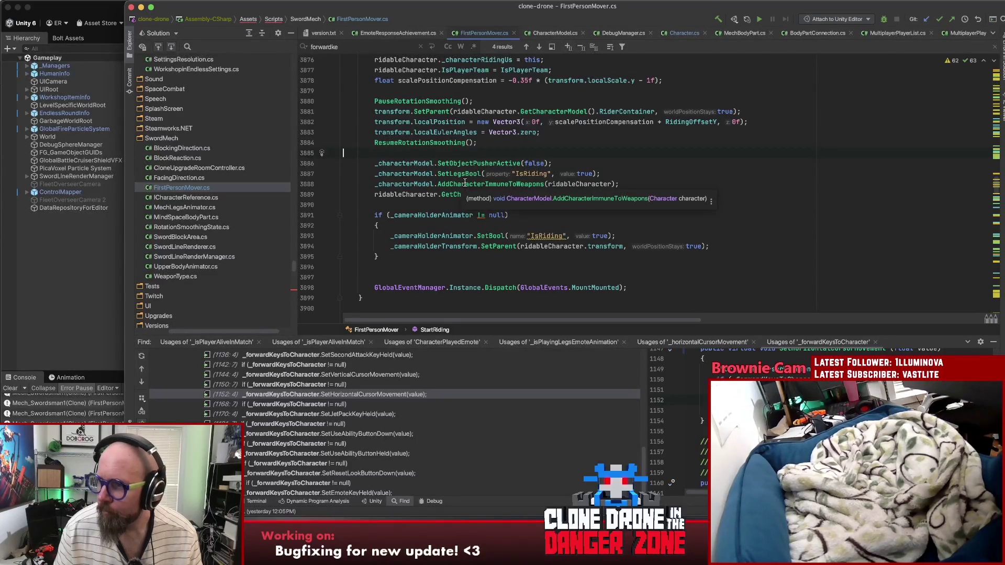
left_click(504, 186)
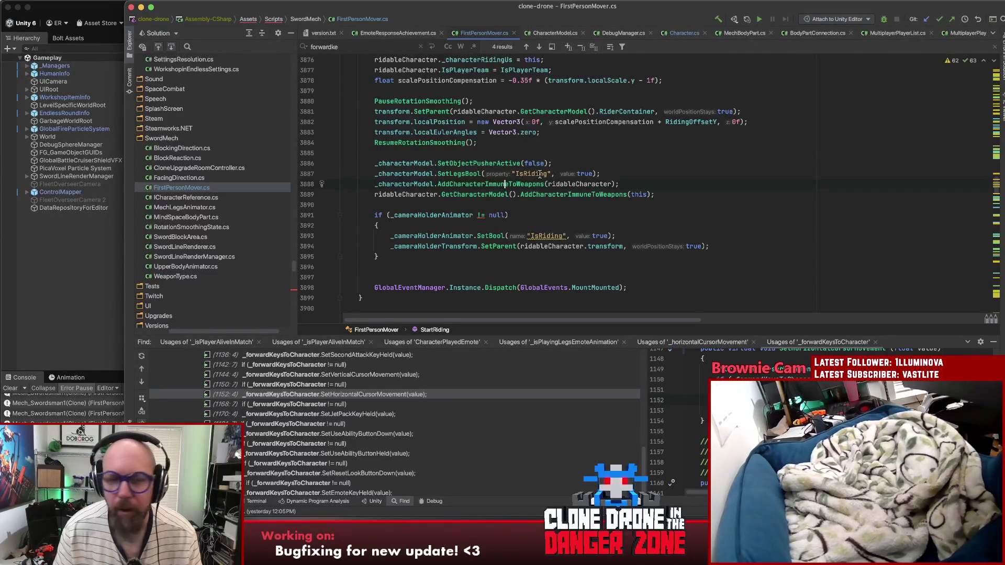
key("alt+Left")
key("alt+Left")
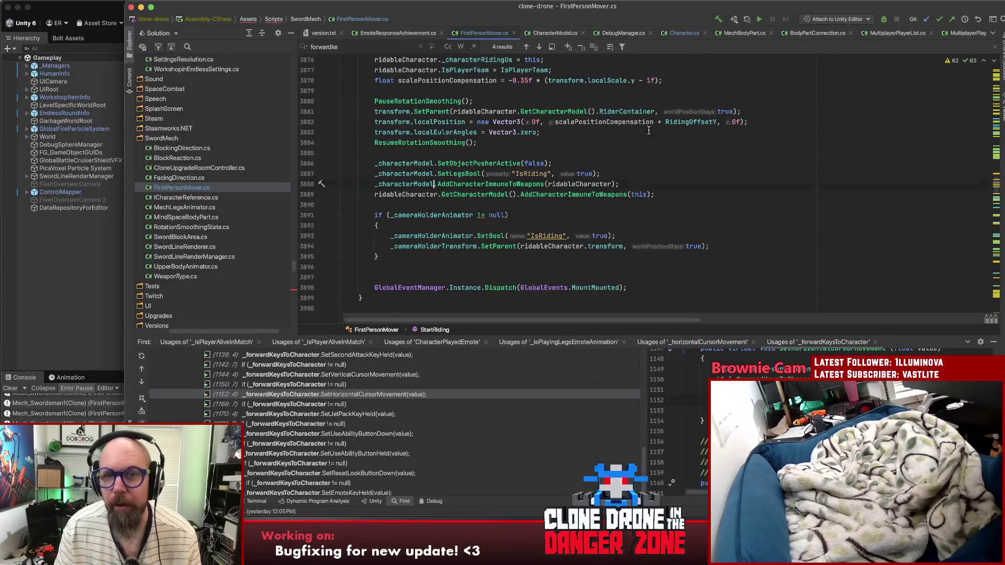
Step: Change the version in version.txt from 1.11.0.68 to 1.11.0.69 and return to Unity
key("ctrl+Tab")
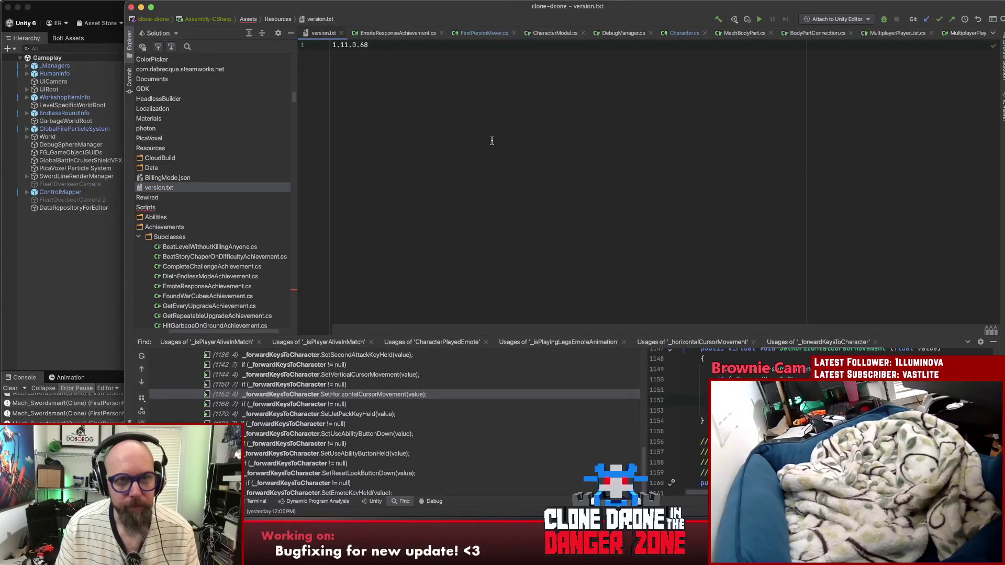
key("BackSpace")
type("9")
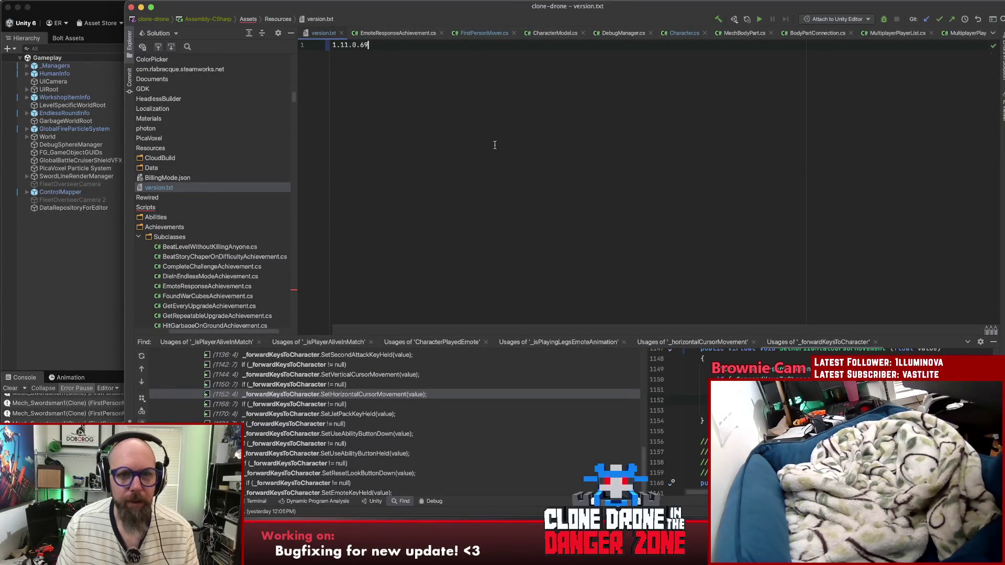
left_click(52, 318)
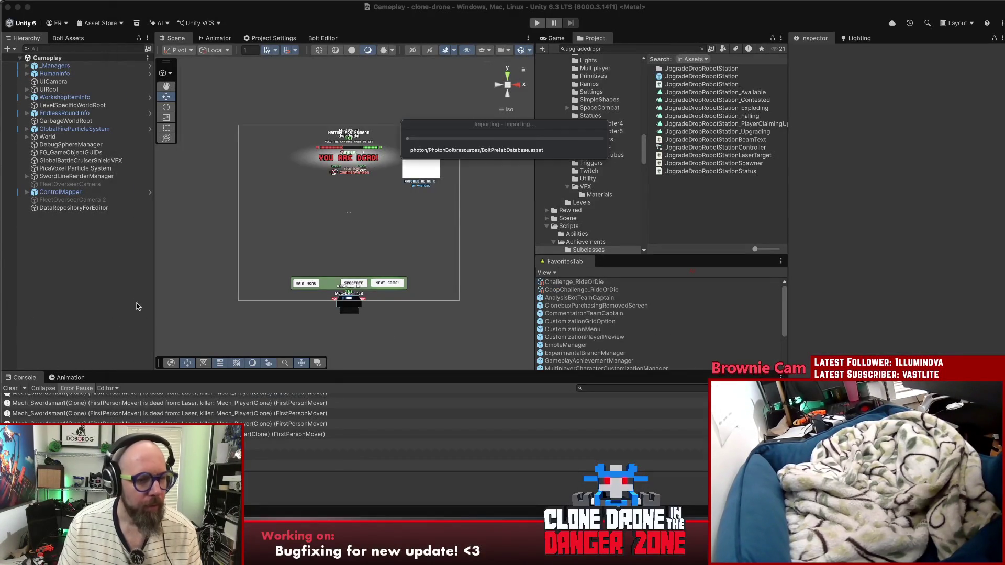
Step: Save the Unity project via File > Save Project and bring up Fork's clonedrone repository
left_click(48, 5)
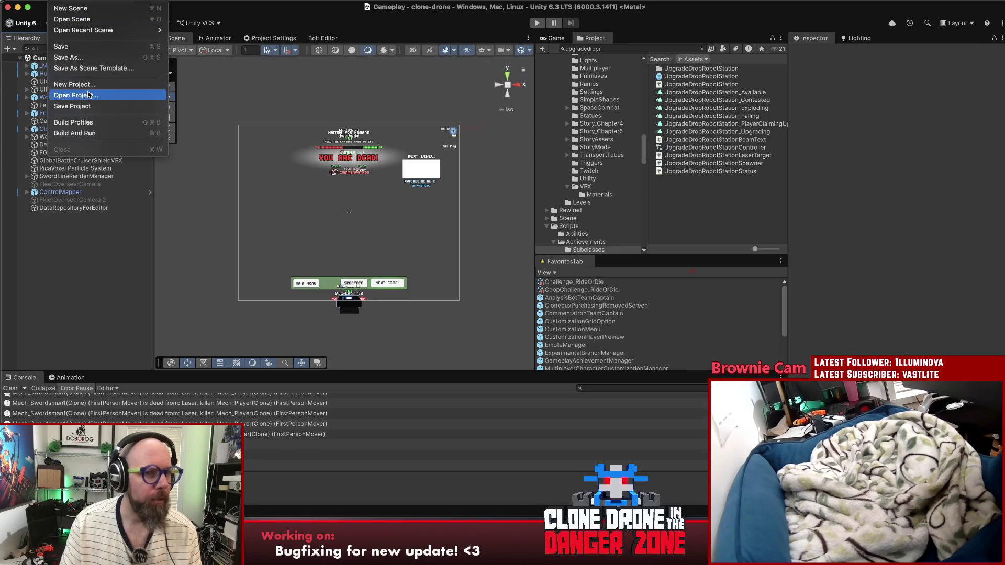
left_click(78, 107)
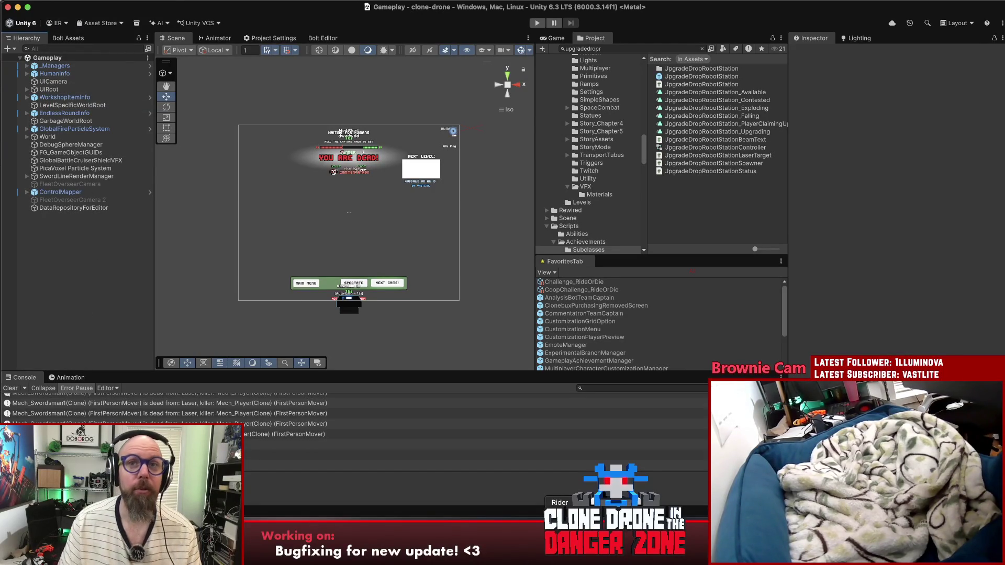
left_click(663, 502)
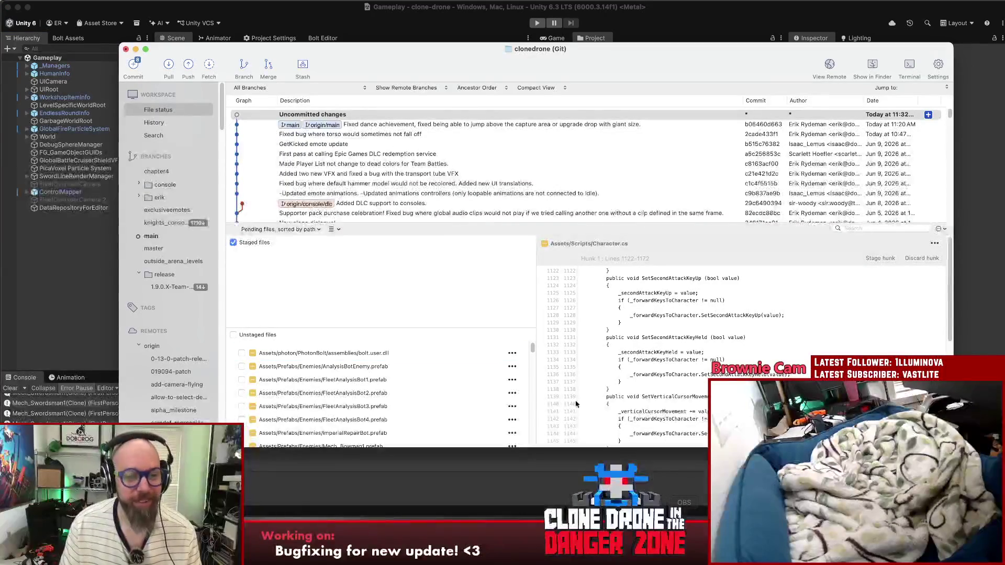
Step: Enlarge the unstaged list and review the bolt.user.dll, FleetAnalysisBot1 and ImperialRepairBot prefab diffs
left_click_drag(337, 329, 340, 273)
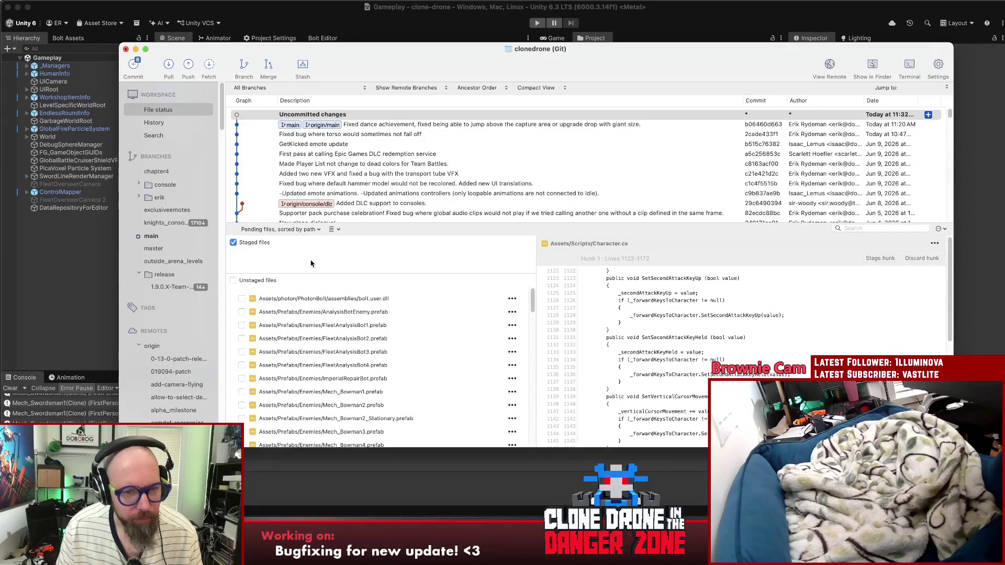
left_click(350, 300)
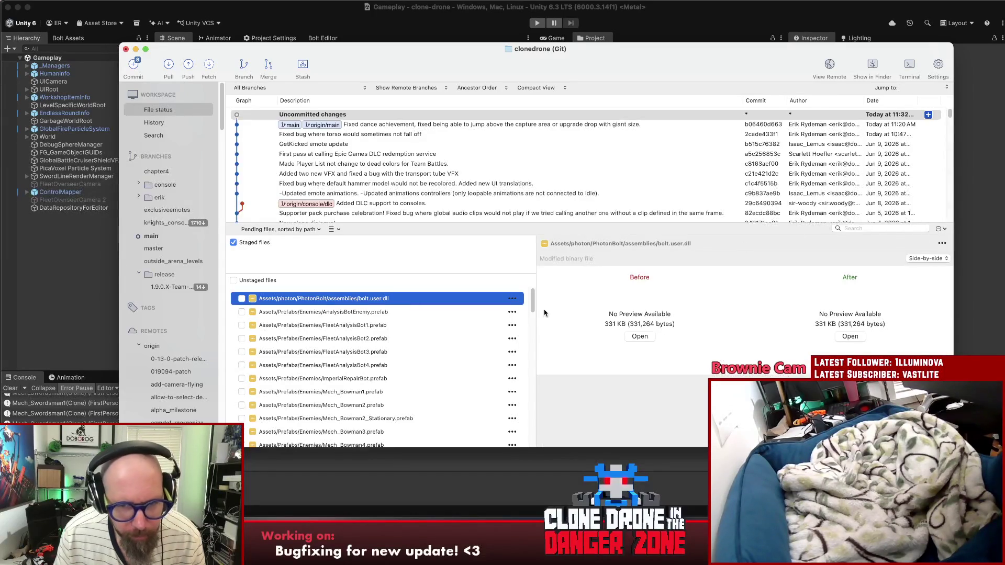
left_click(345, 330)
scroll(732, 348, "down", 5)
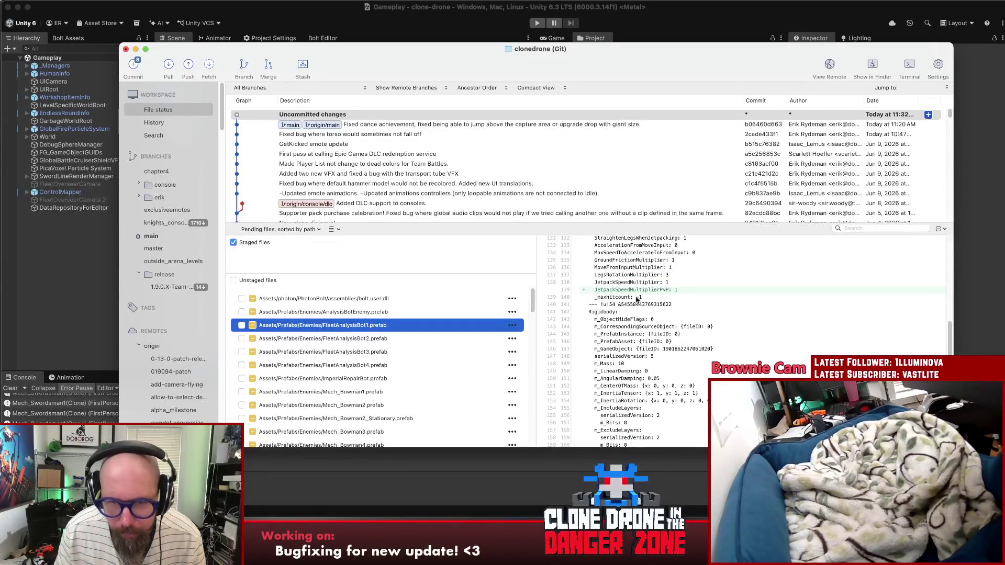
left_click(319, 378)
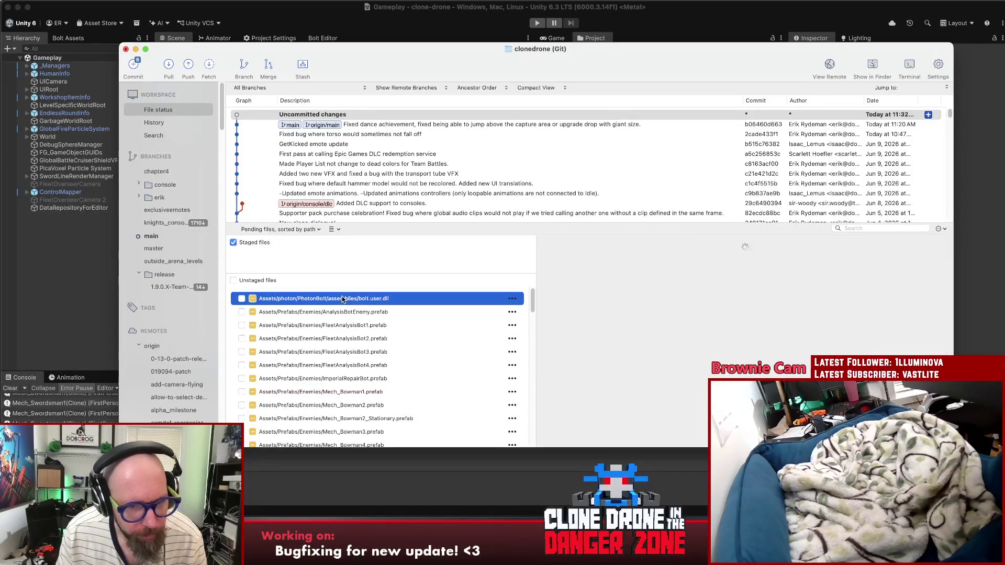
scroll(367, 365, "down", 10)
scroll(367, 365, "down", 10)
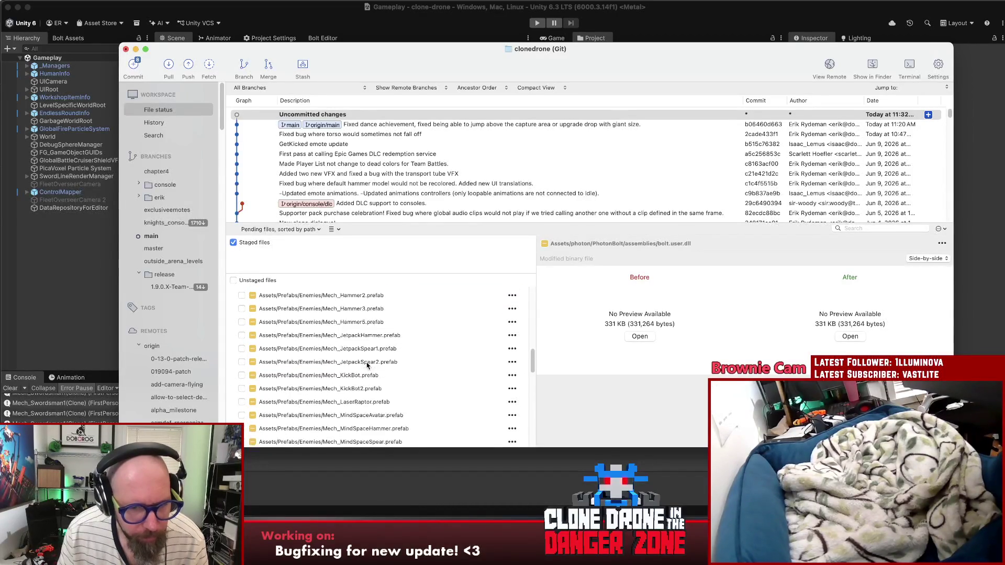
scroll(361, 402, "up", 2)
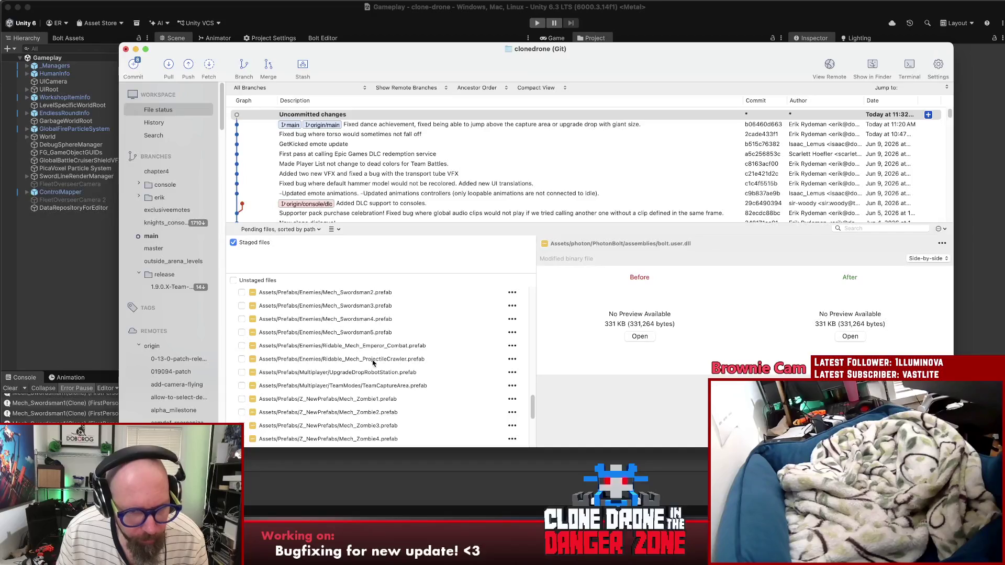
scroll(374, 411, "down", 5)
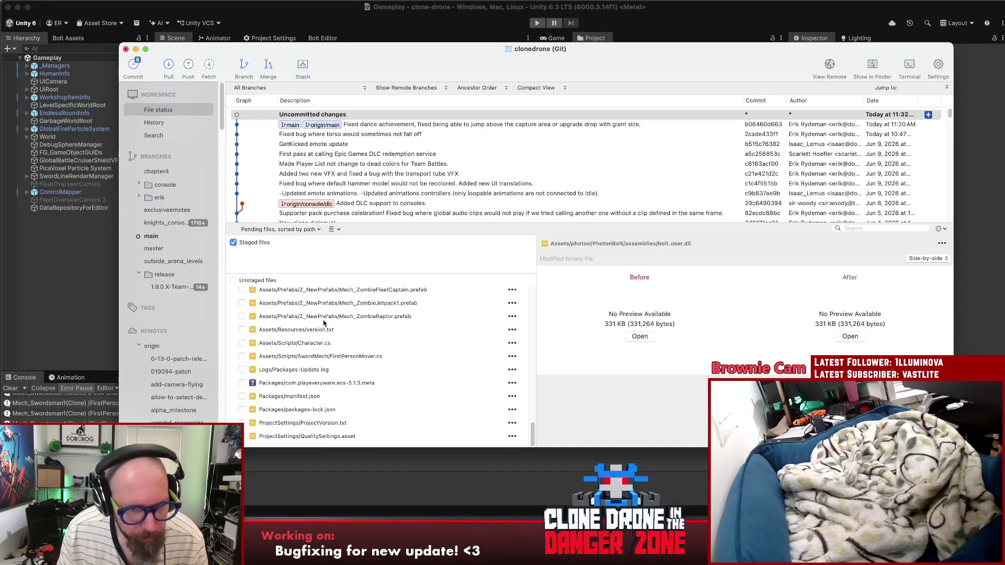
Step: Stage the prefabs, version.txt, Character.cs and FirstPersonMover.cs, then start typing the commit message
left_click(308, 328, "shift")
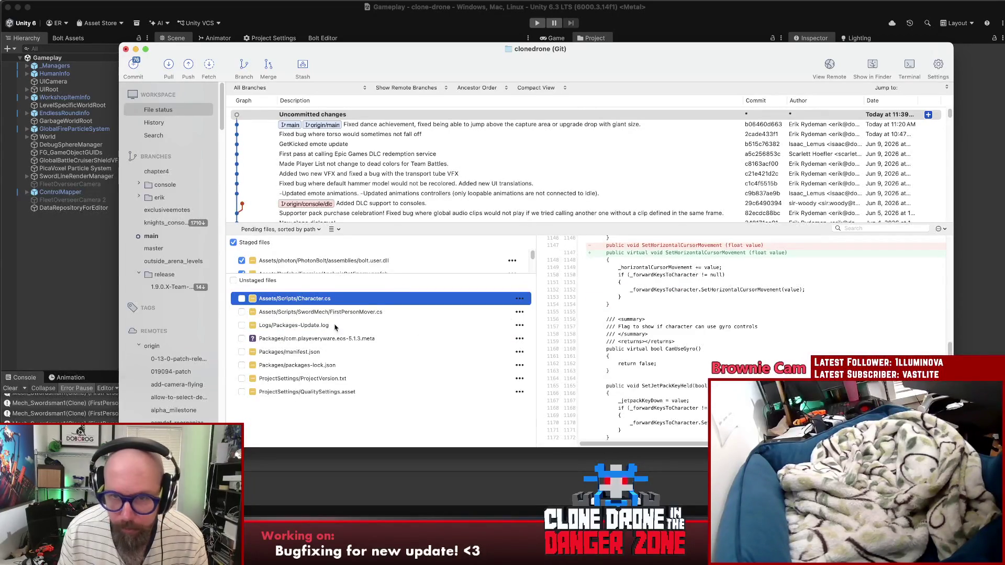
left_click(292, 312, "shift")
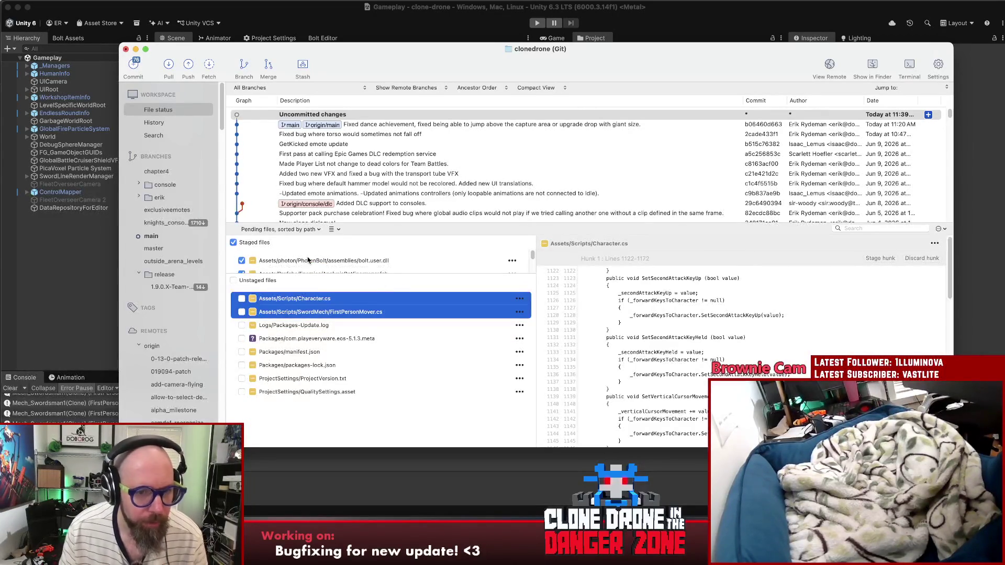
left_click_drag(308, 274, 309, 273)
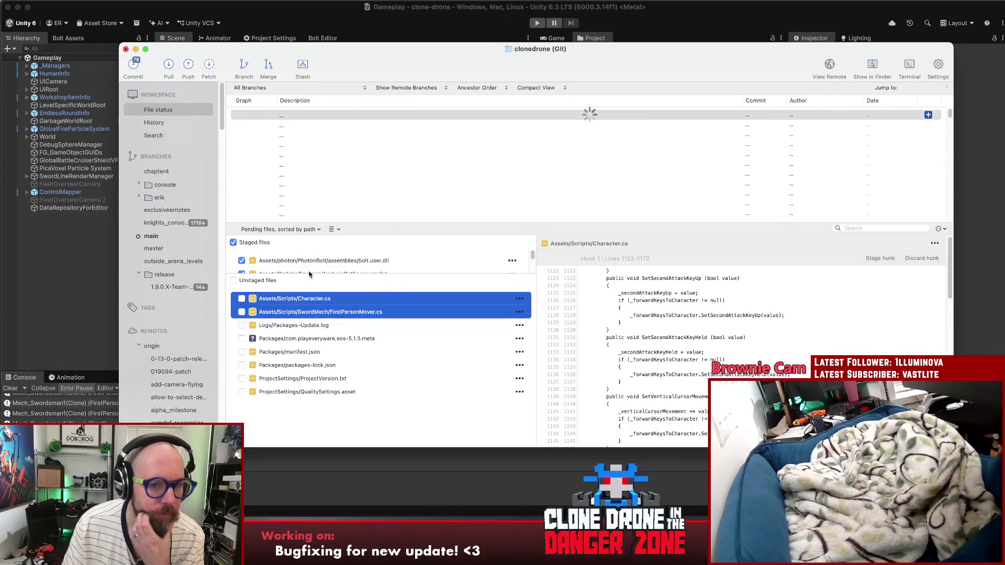
left_click(132, 65)
type("Re")
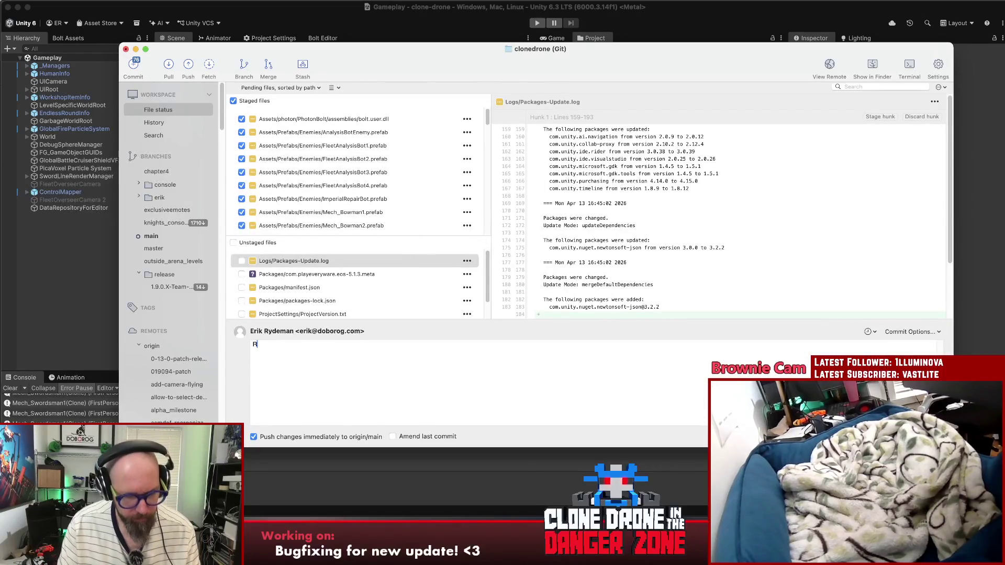
type("compiled ")
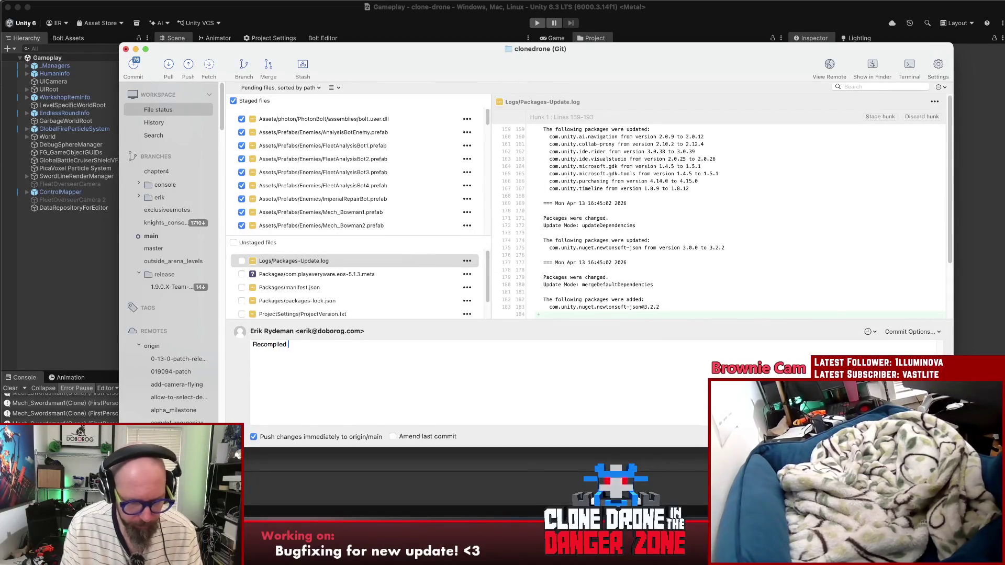
type("bolt ass")
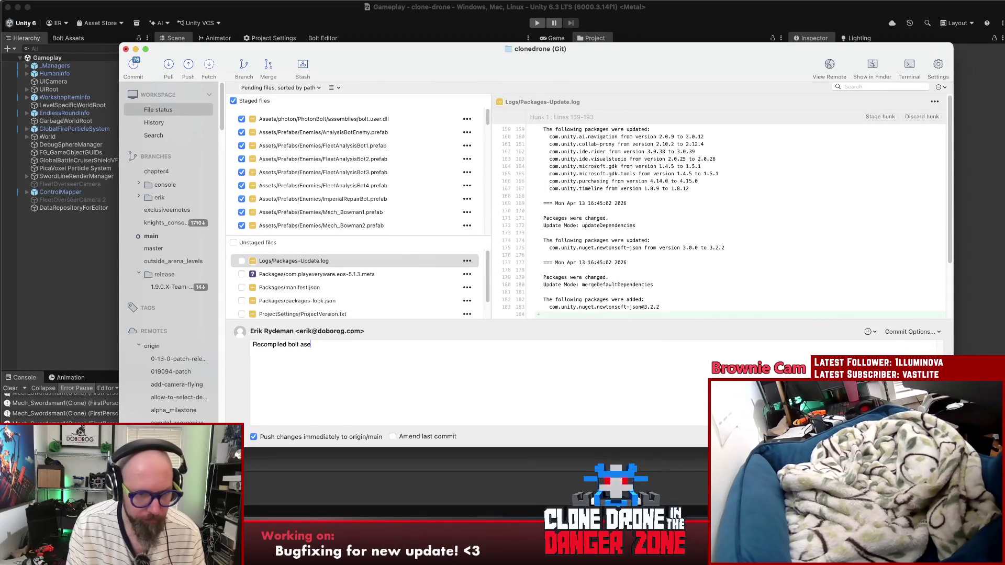
type("mbly to")
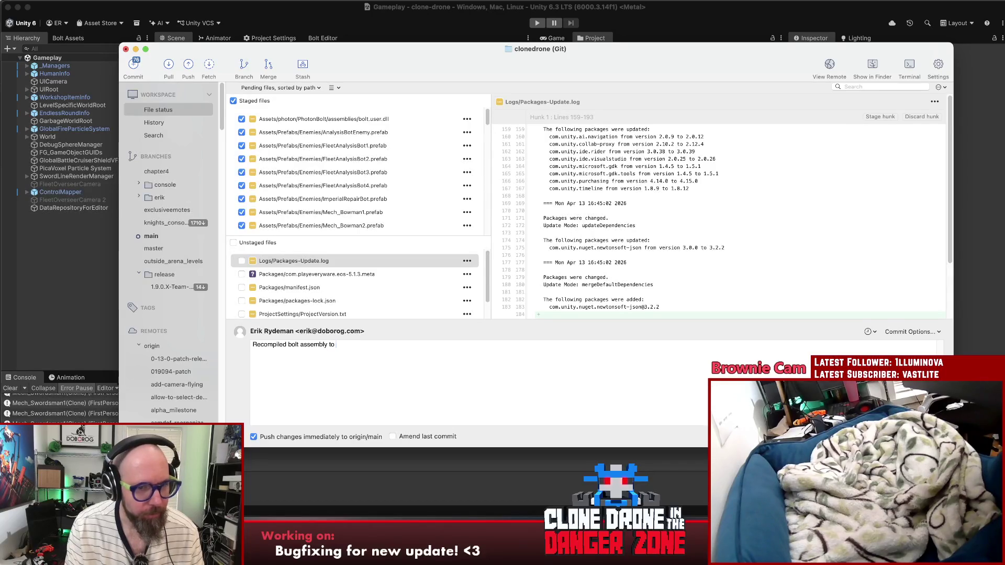
type("fix bug ")
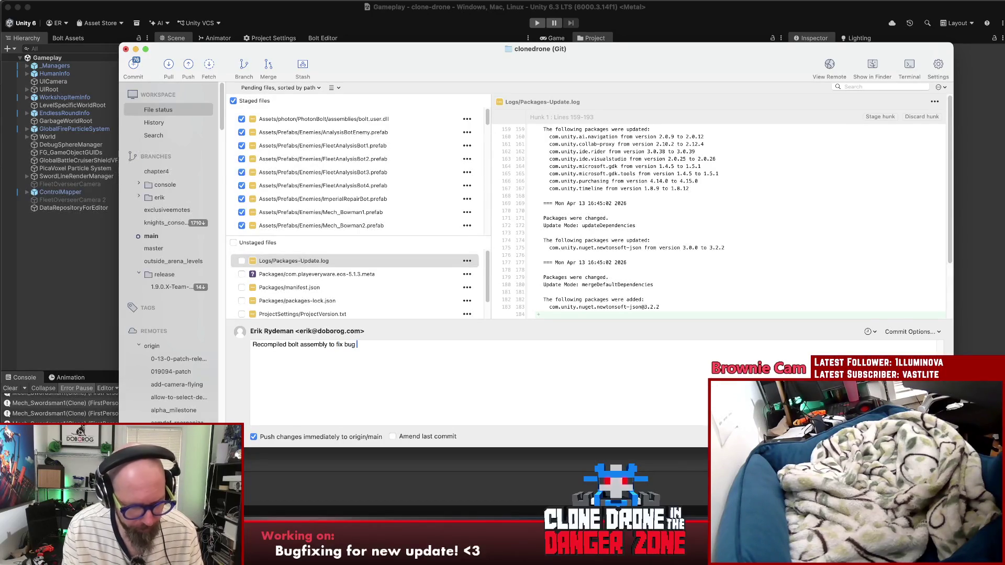
type("wheno ")
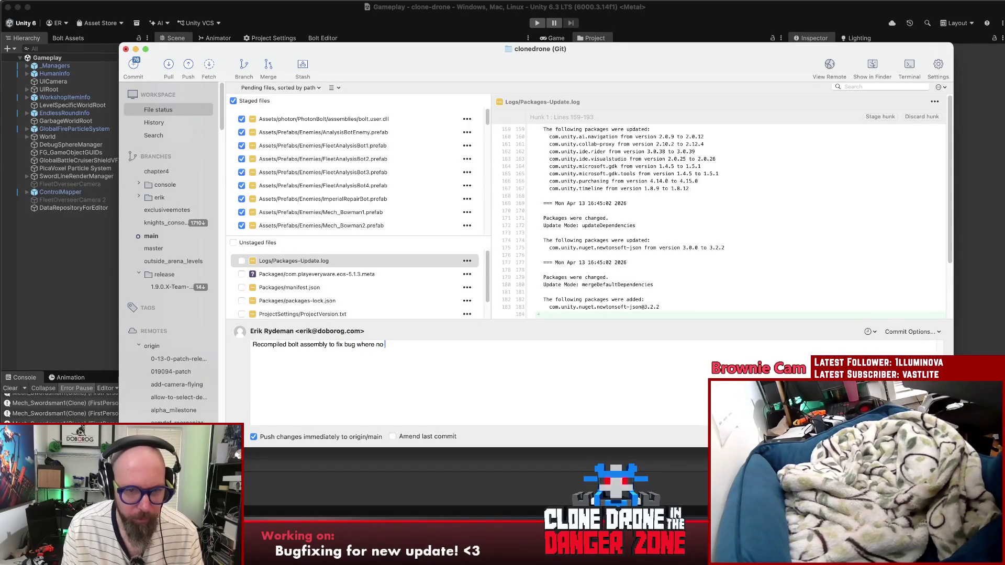
type("lvga")
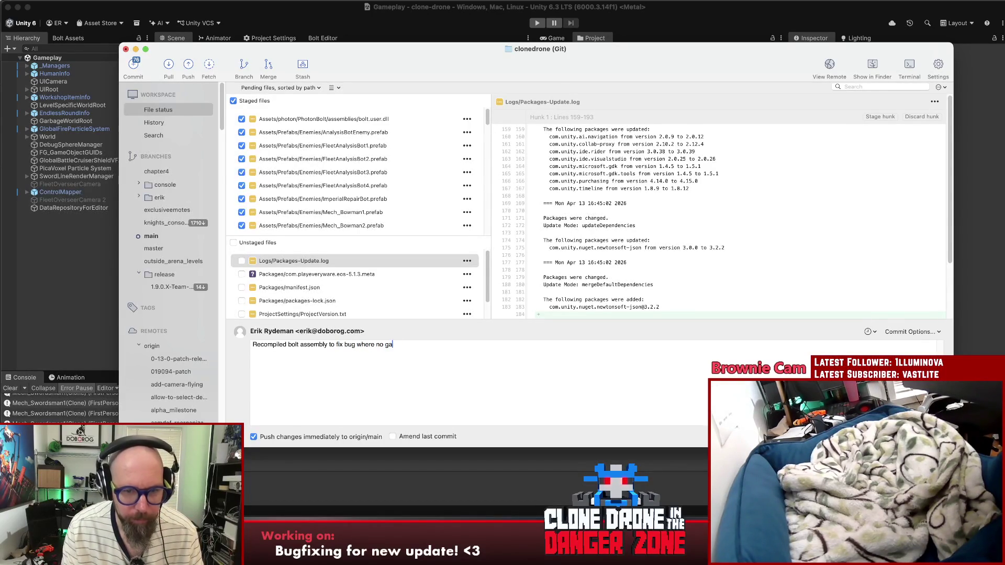
type("me mode worke all.:)")
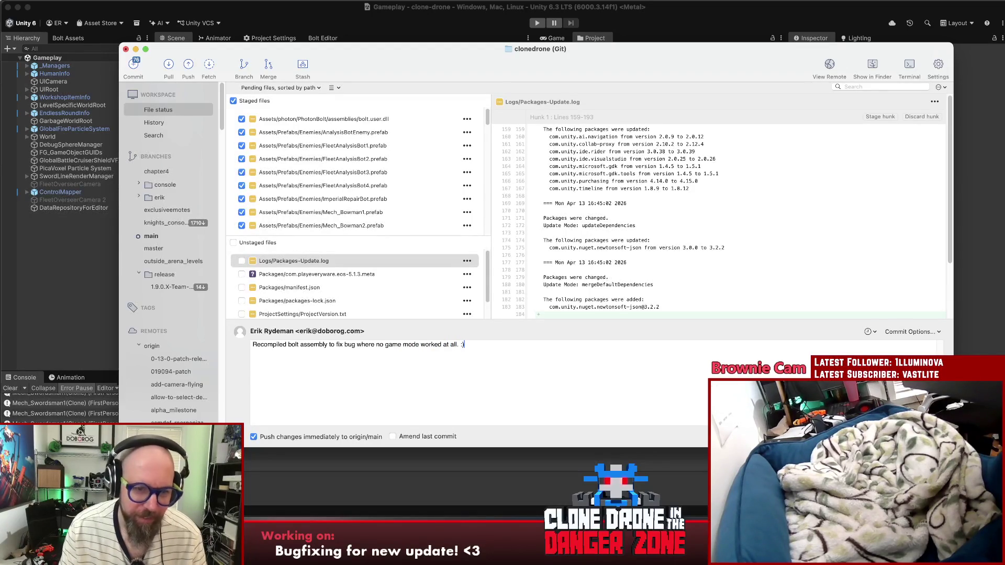
type(" Added additional restriction t")
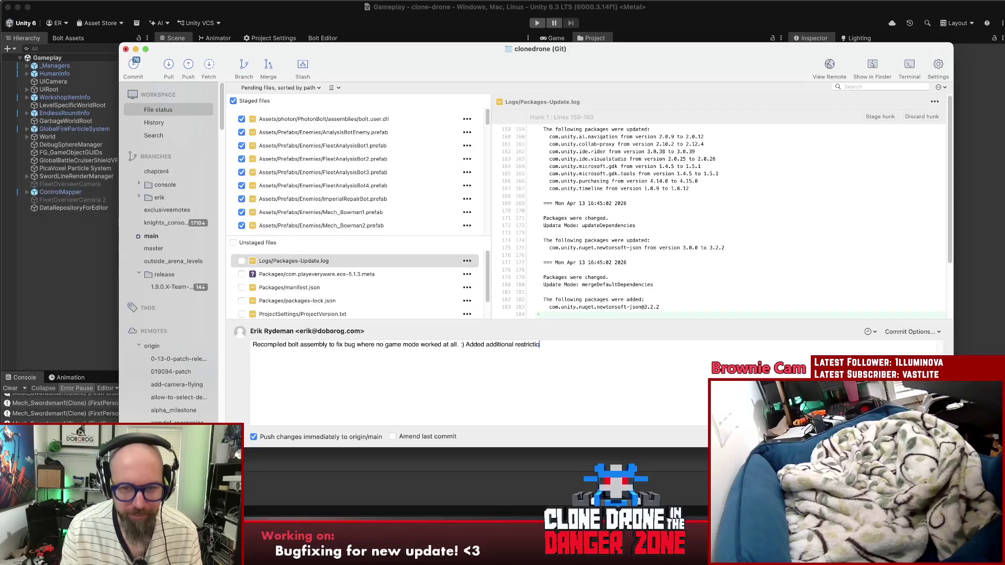
type("o turning around wh")
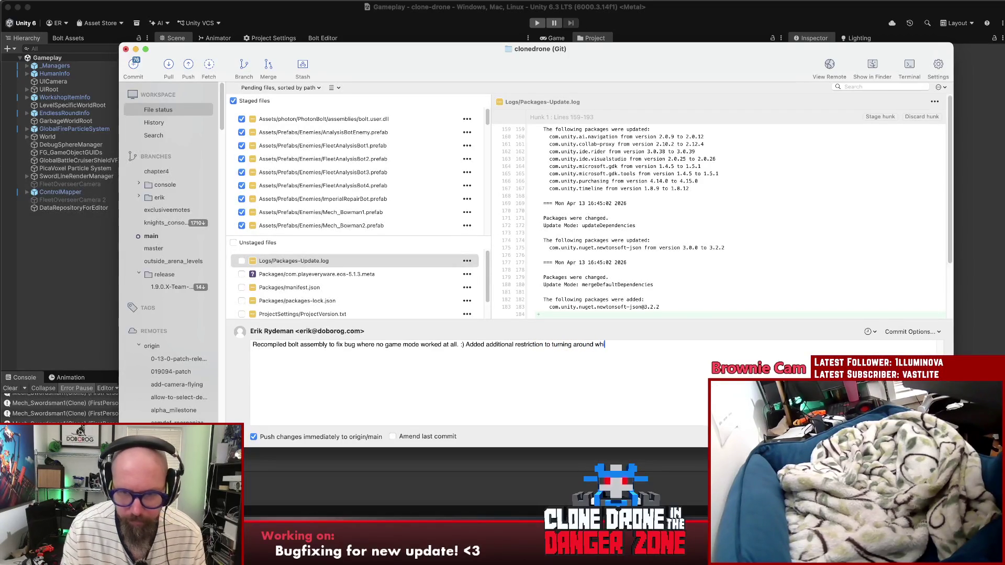
type("ile o")
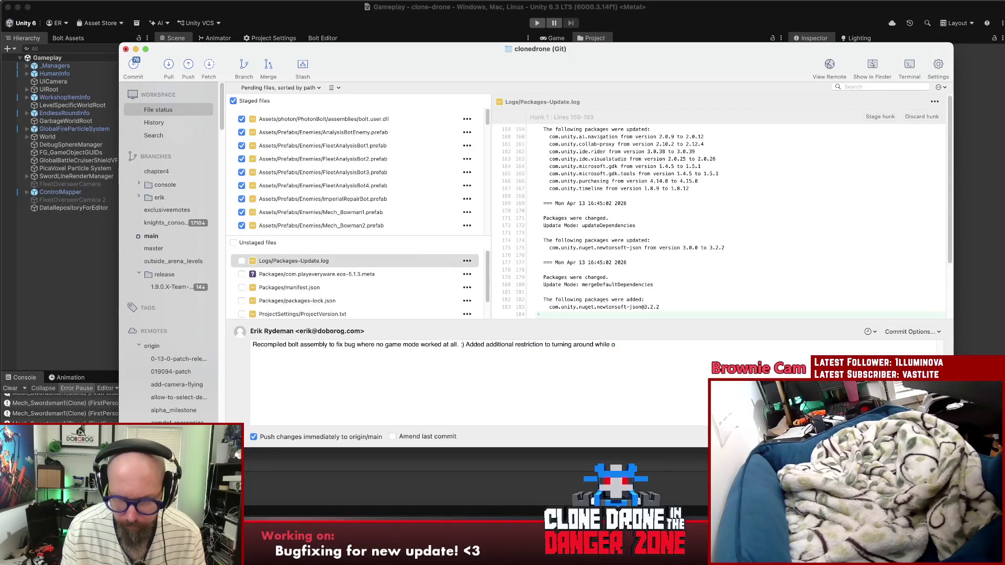
key("BackSpace")
type("lasering ")
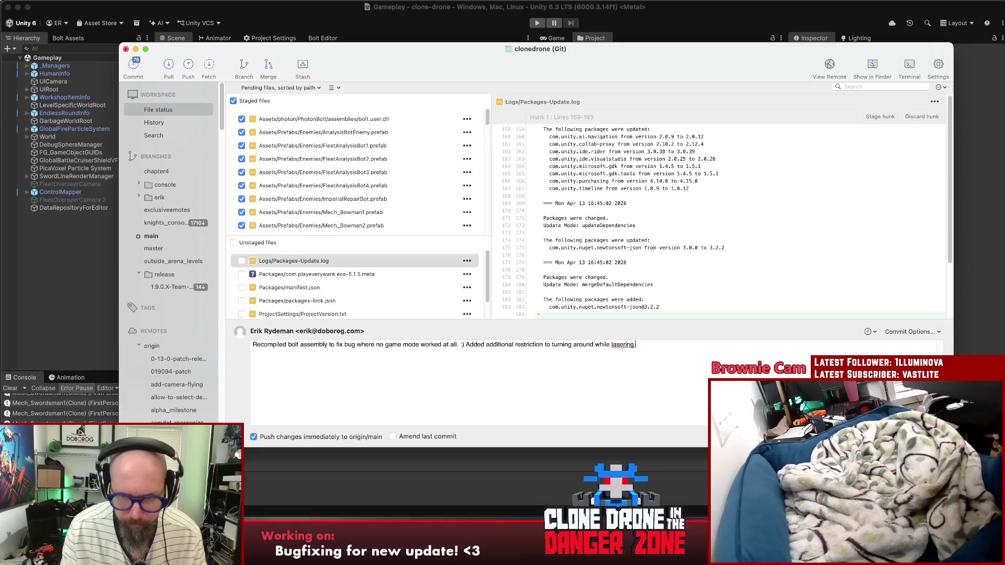
type("nd riding a thing.")
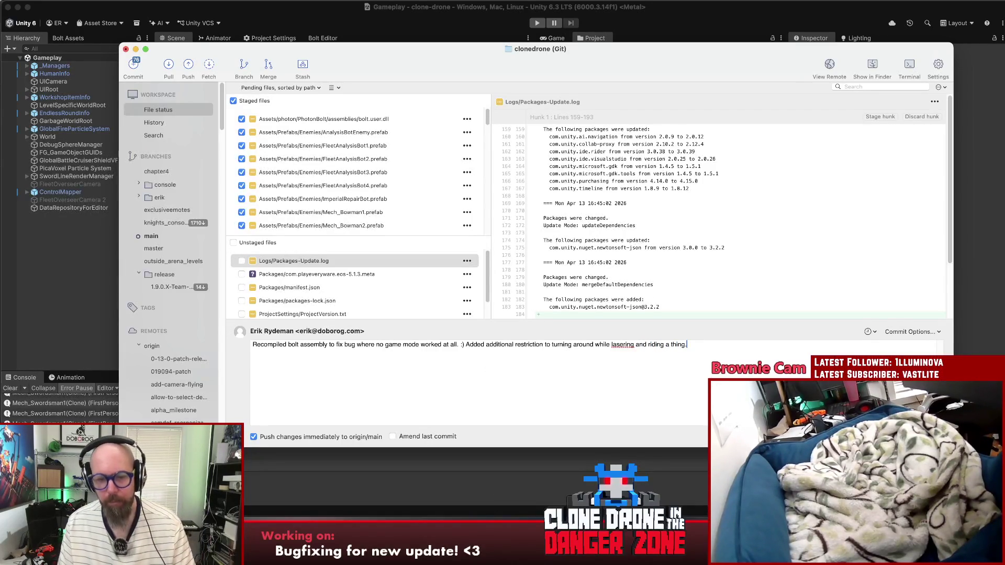
Step: Check the staged version.txt change, then resume editing the bolt assembly and turning-restriction commit message
scroll(350, 156, "down", 10)
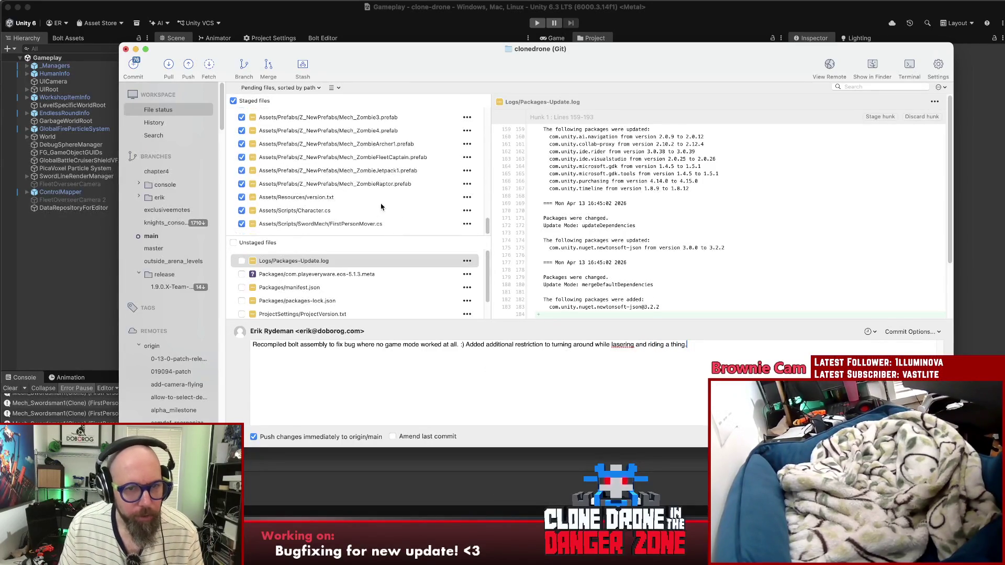
left_click(313, 197)
scroll(420, 294, "down", 2)
left_click(497, 384)
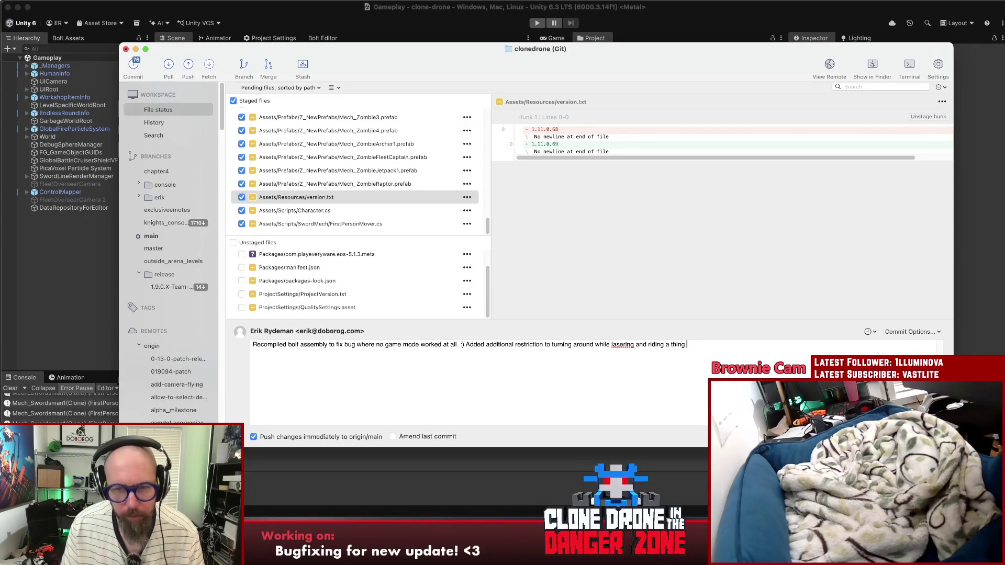
Step: Commit the staged changes with Cmd+Enter, pushing immediately to origin/main
key("super+Return")
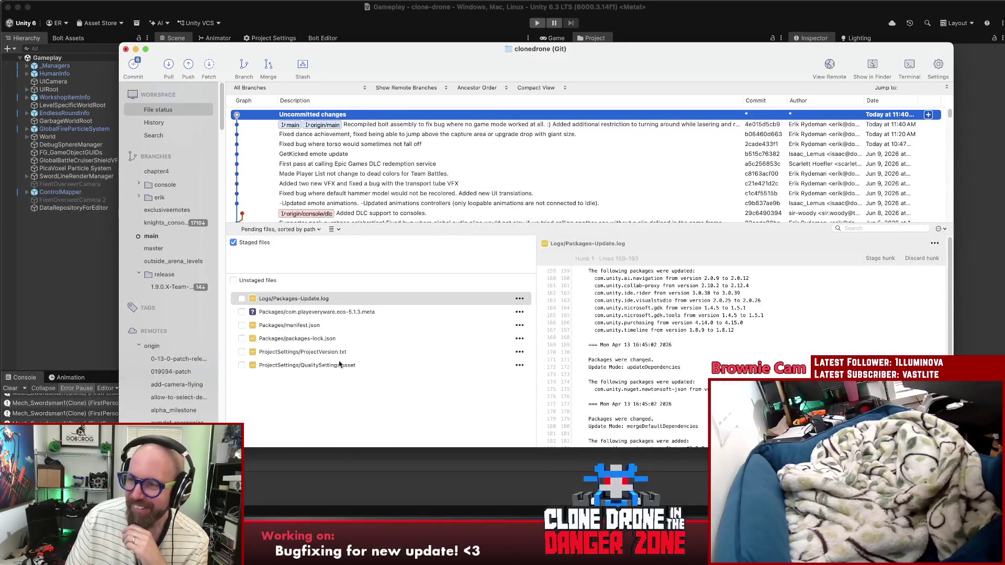
Step: Inspect the 'Recompiled bolt assembly' commit details in Fork, then switch to Asana in Chrome
left_click(407, 383)
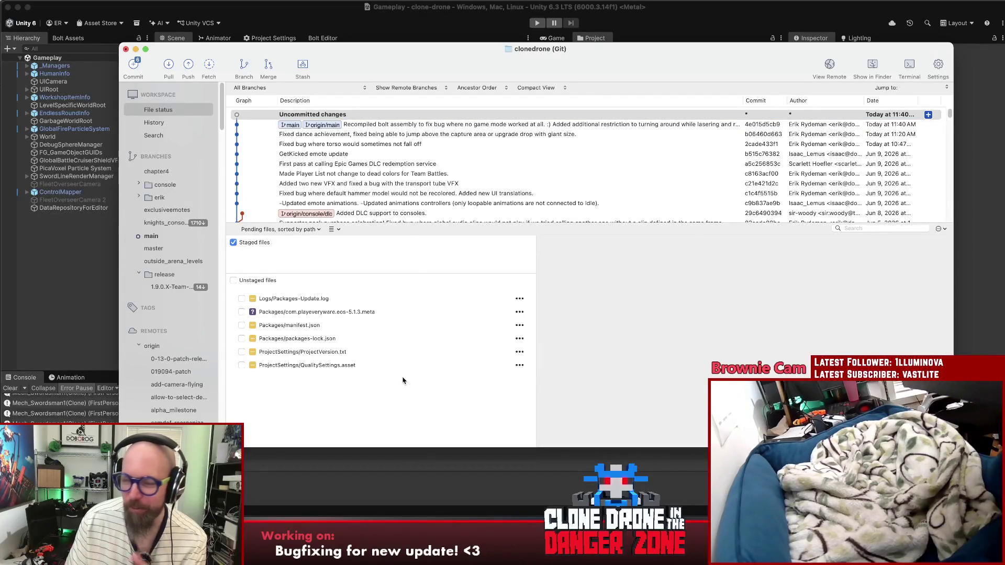
left_click_drag(413, 272, 412, 294)
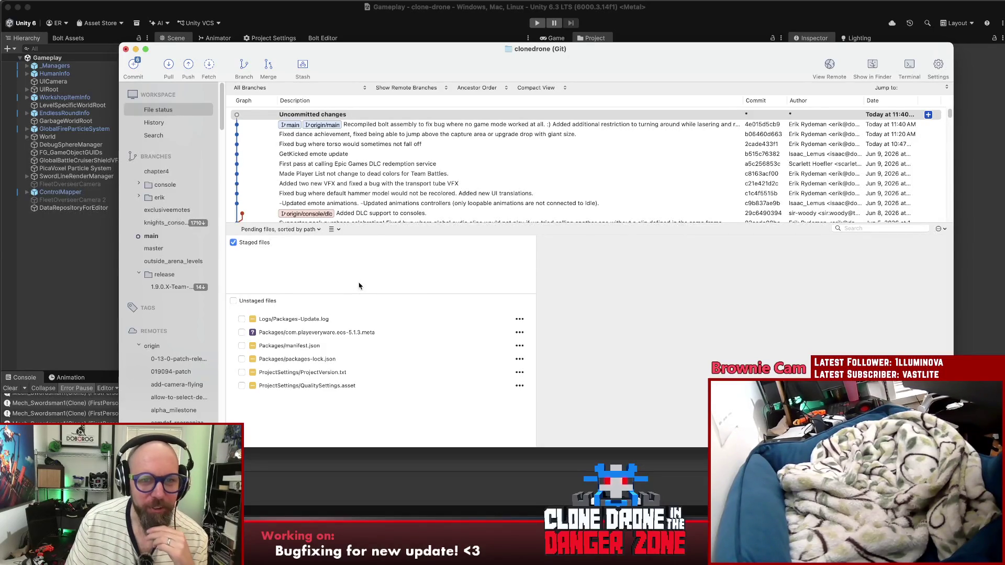
left_click(502, 126)
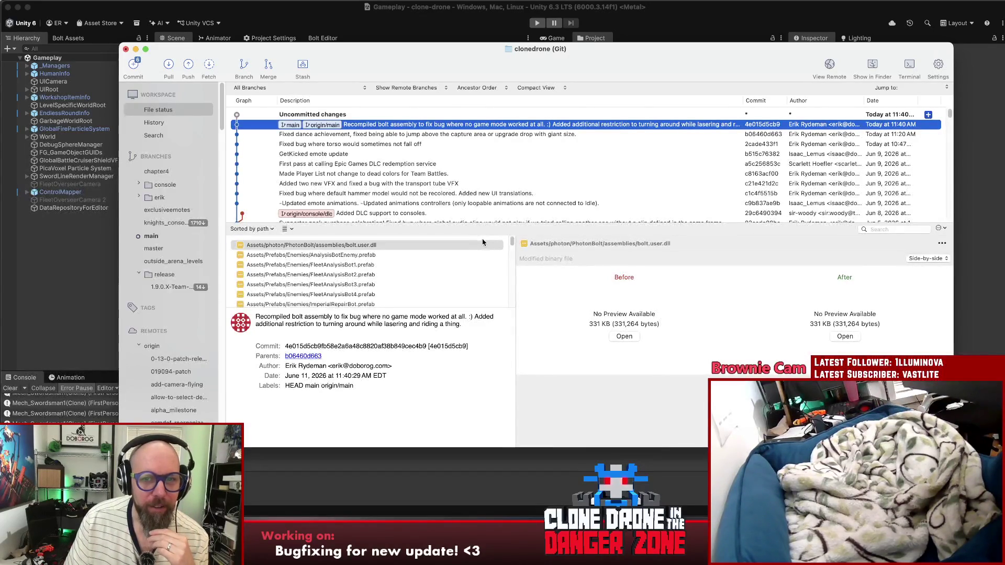
left_click(467, 544)
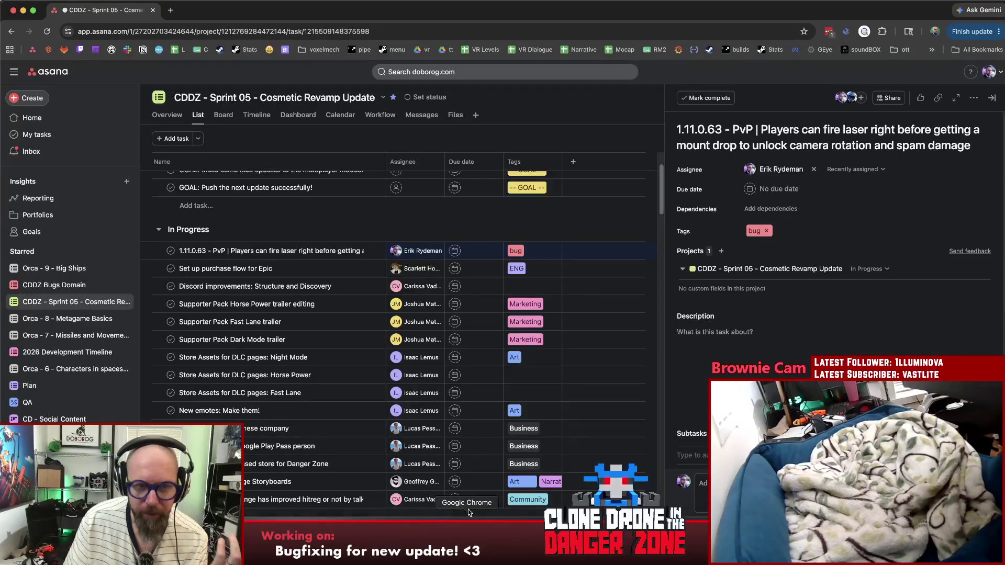
Step: Move the 1.11.0.63 PvP laser-before-mount-drop bug task into the Ready To Test section
left_click(331, 250)
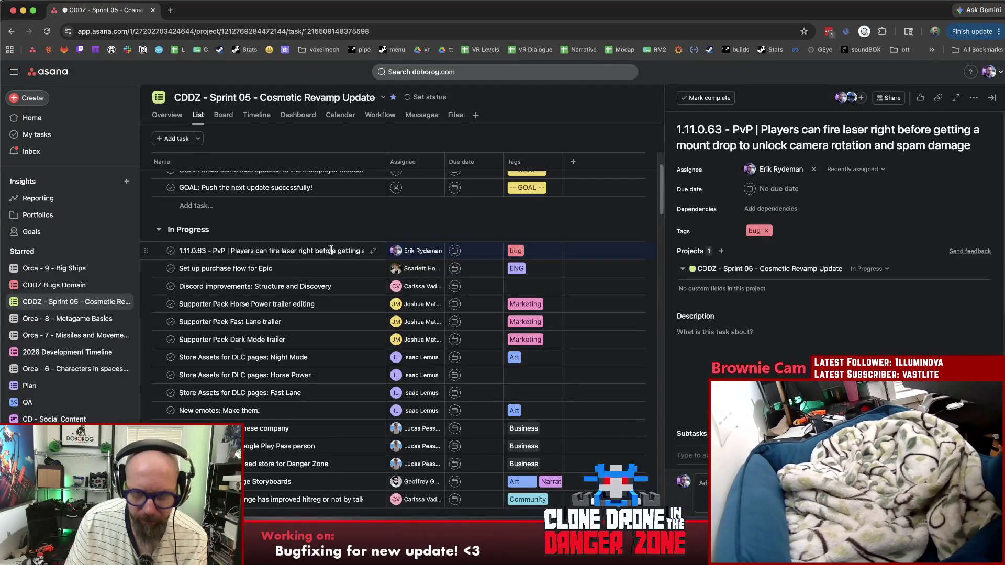
left_click(880, 269)
left_click(764, 392)
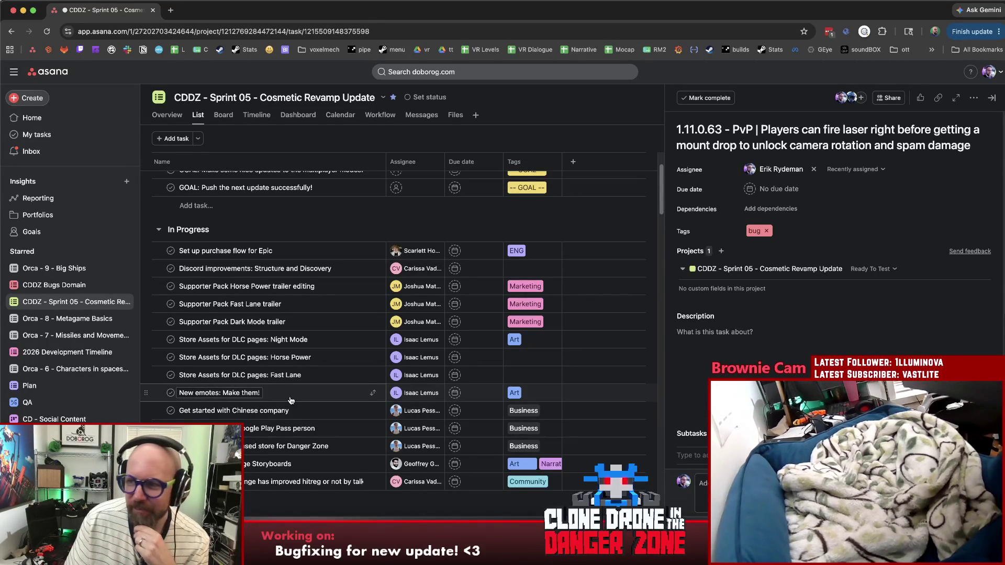
scroll(278, 393, "down", 5)
scroll(279, 393, "down", 8)
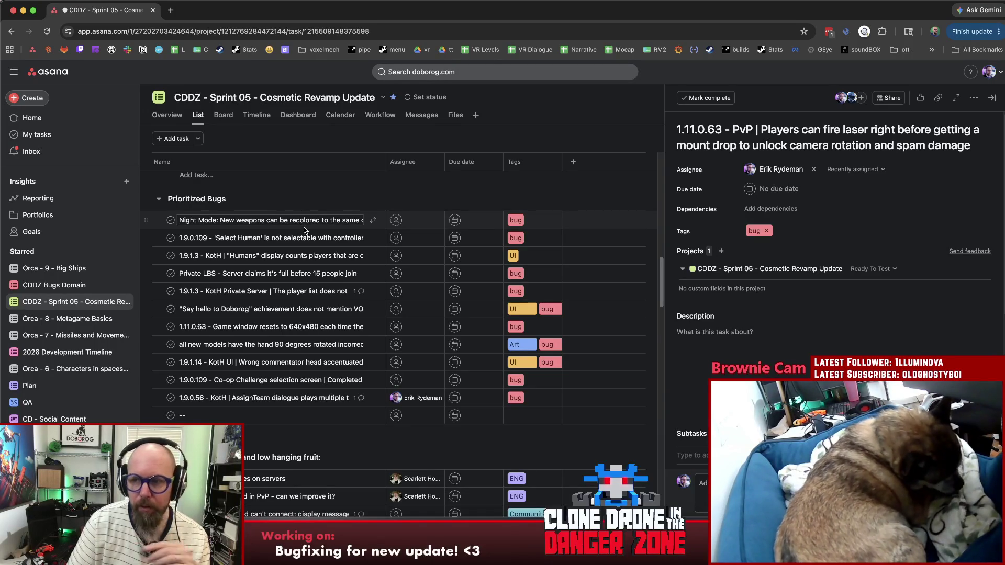
Step: Move the Night Mode recolor bug from Prioritized Bugs to In Progress and assign it to a team member
left_click(301, 221)
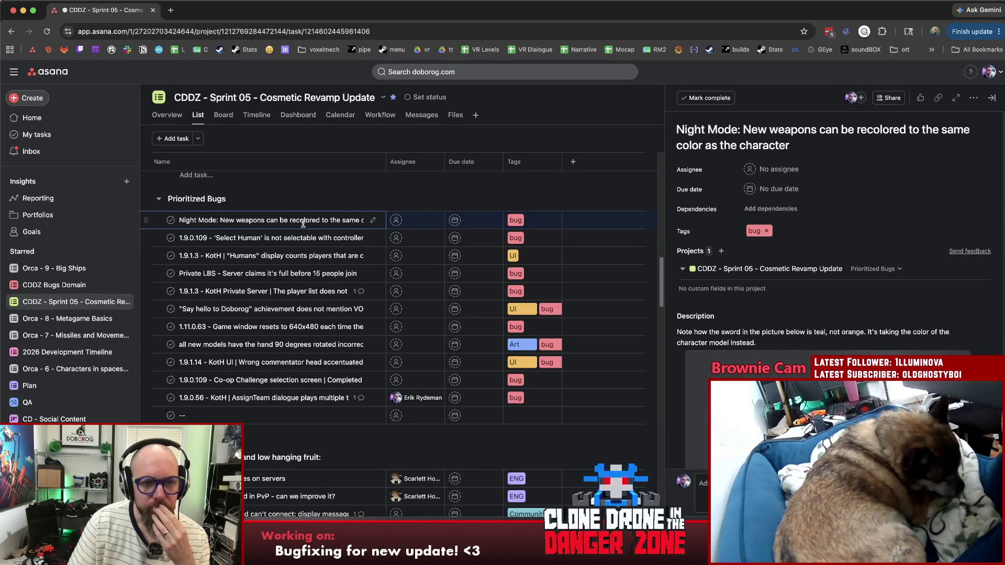
scroll(907, 190, "down", 3)
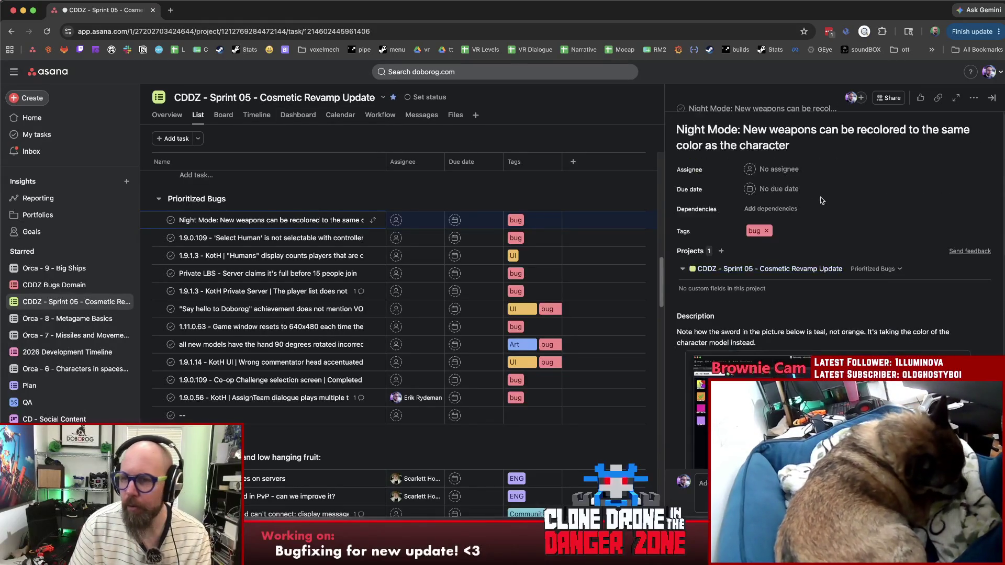
left_click(873, 268)
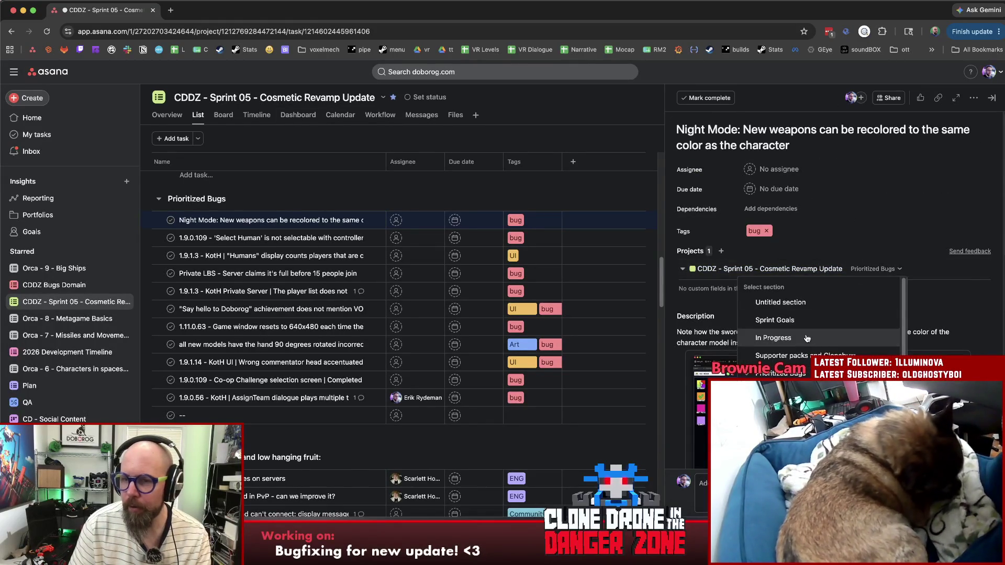
left_click(772, 337)
left_click(775, 169)
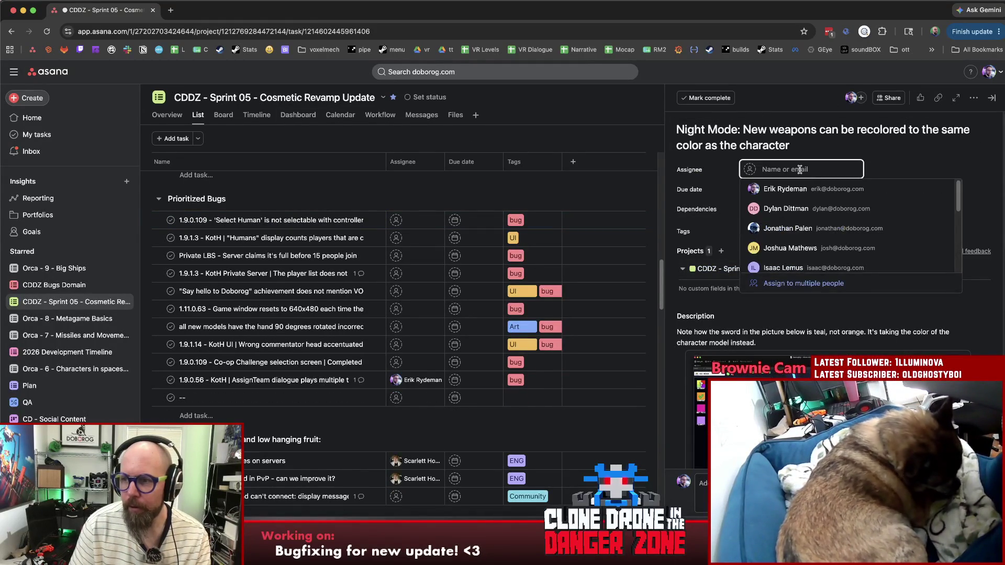
left_click(819, 191)
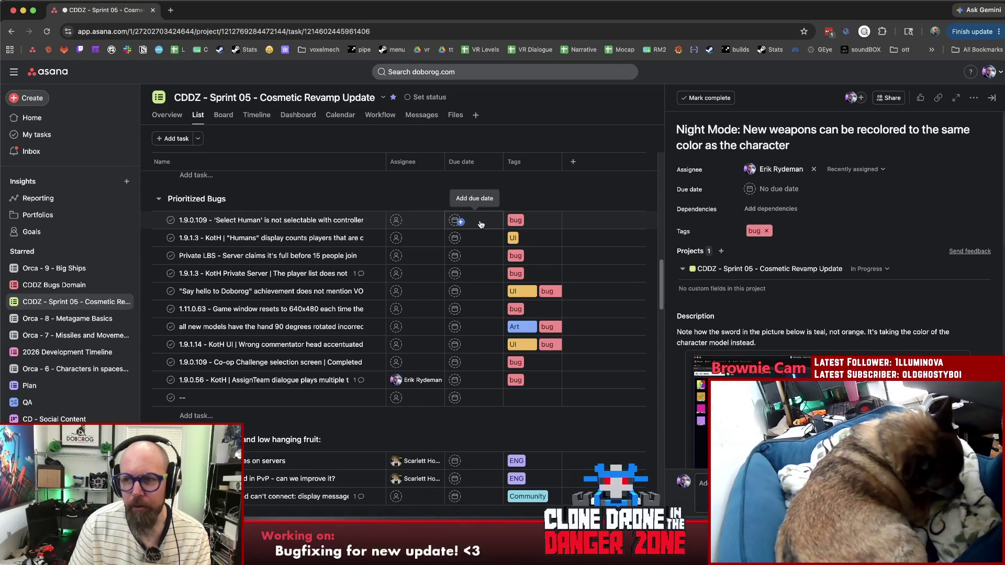
scroll(302, 251, "up", 10)
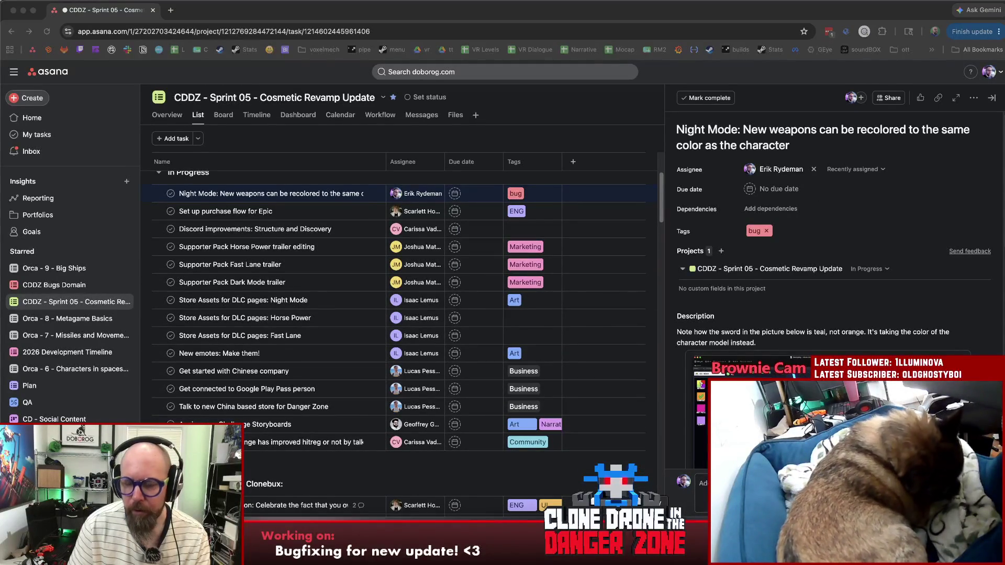
key("super+Tab")
Step: Play the game in a maximized Game view, confirm Customize Human, and open the F1 debug overlay
left_click(537, 22)
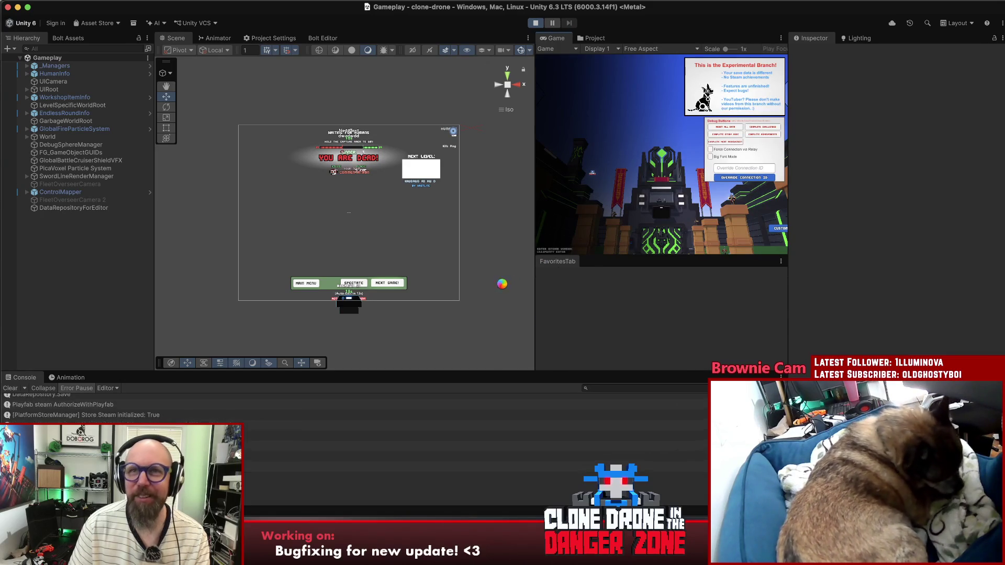
double_click(551, 39)
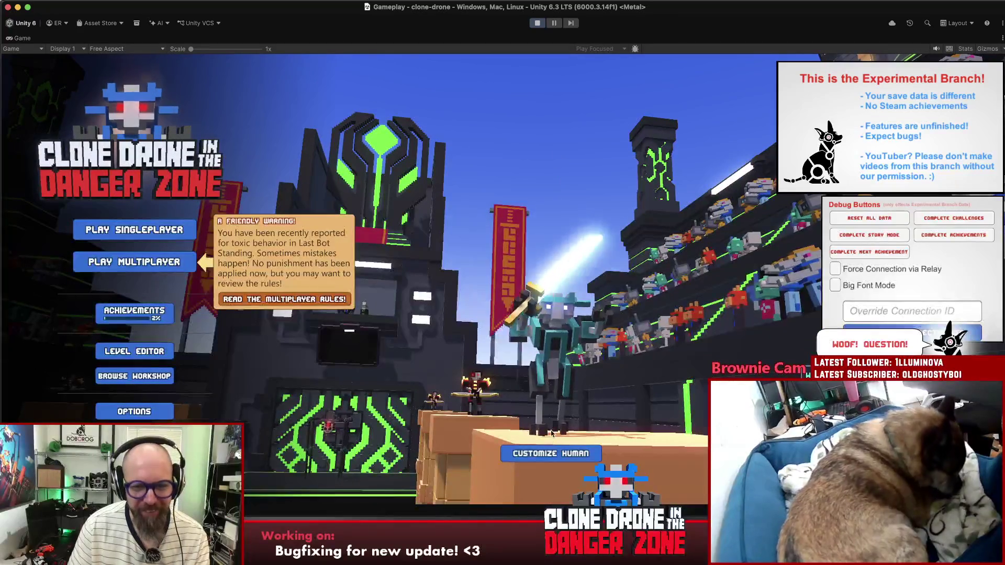
left_click(552, 460)
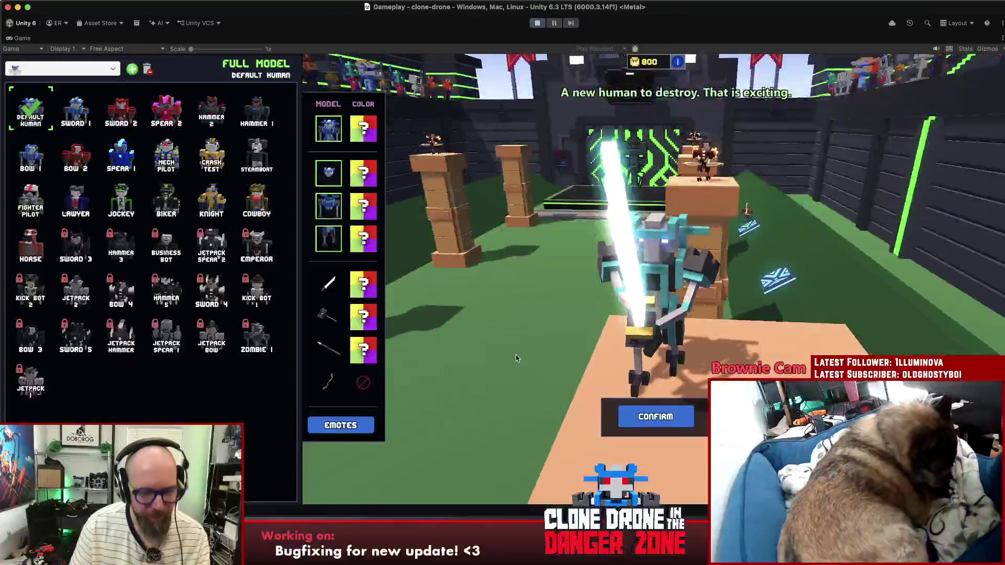
left_click(629, 413)
key("F1")
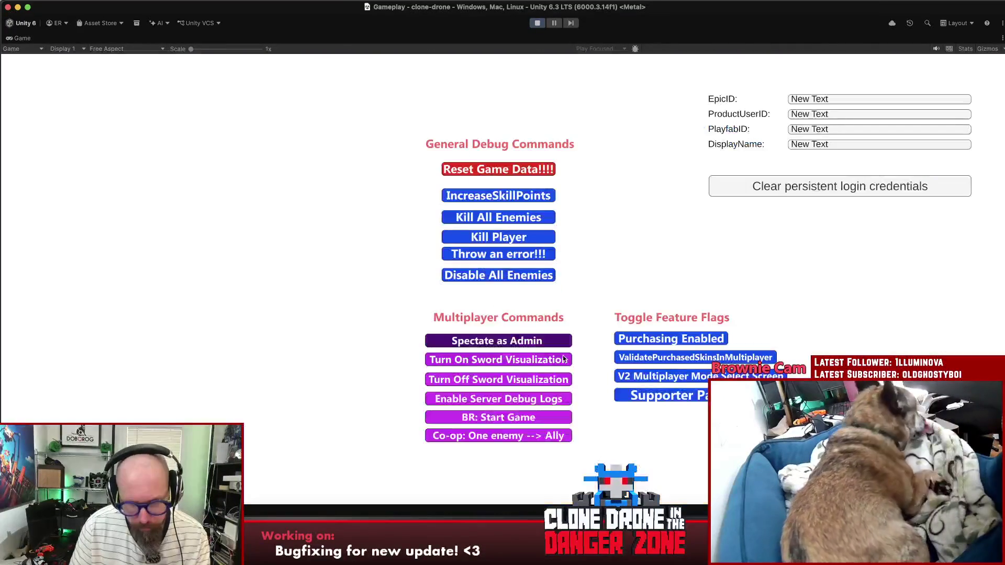
Step: Buy the Mohawk Bot for 200 after comparing it with Cat Bot, then preview the Cat Sword
key("F1")
left_click(502, 399)
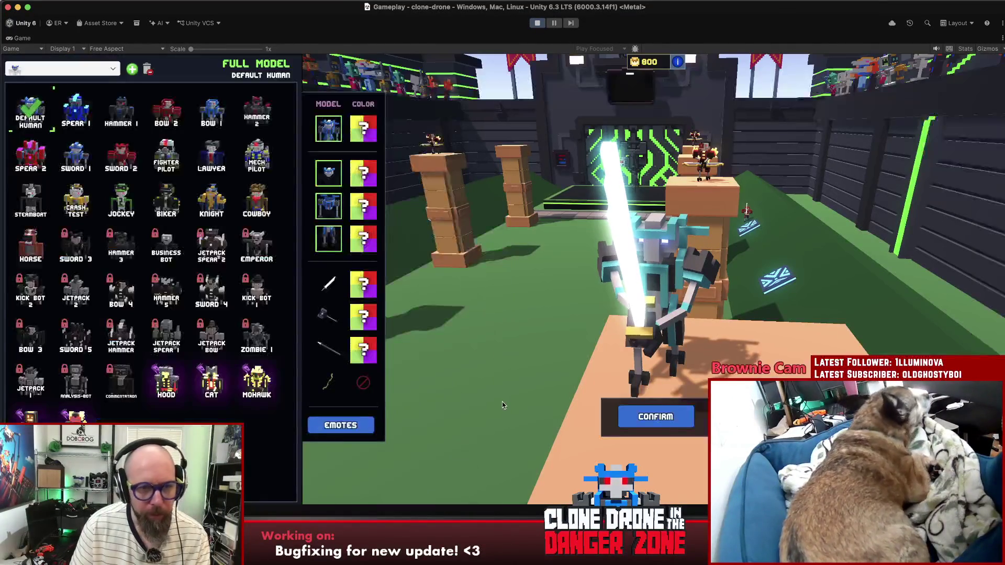
left_click(257, 386)
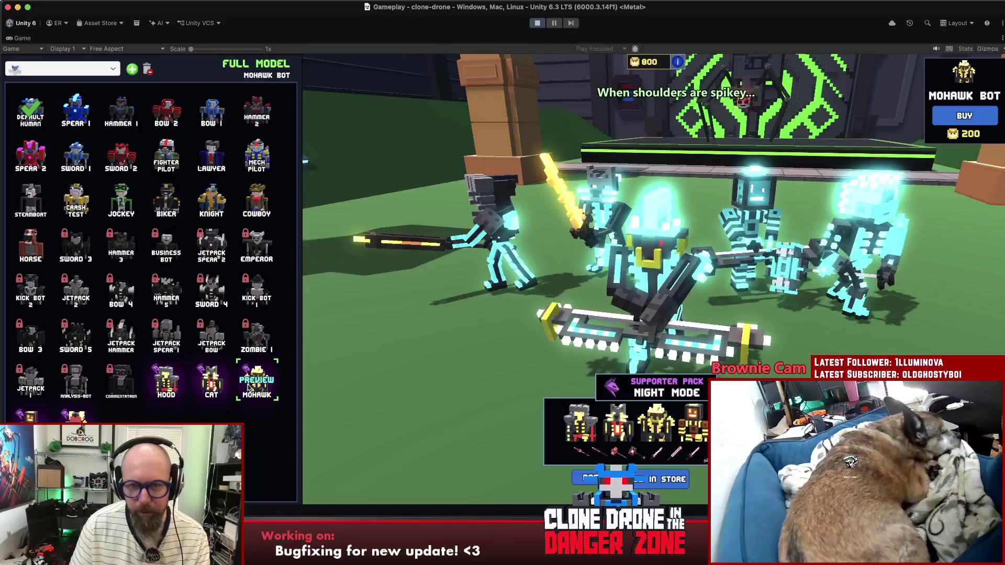
left_click(208, 387)
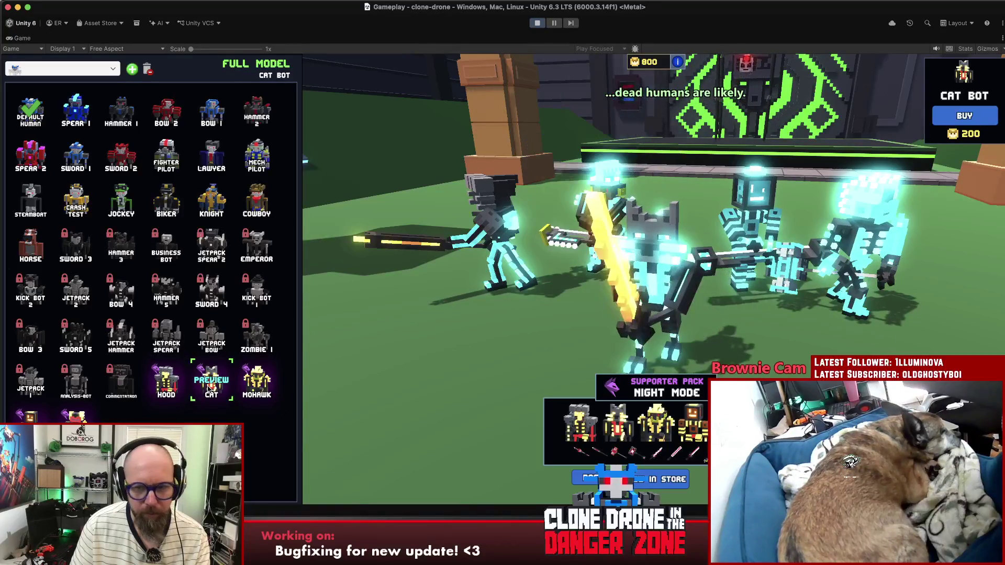
left_click(258, 388)
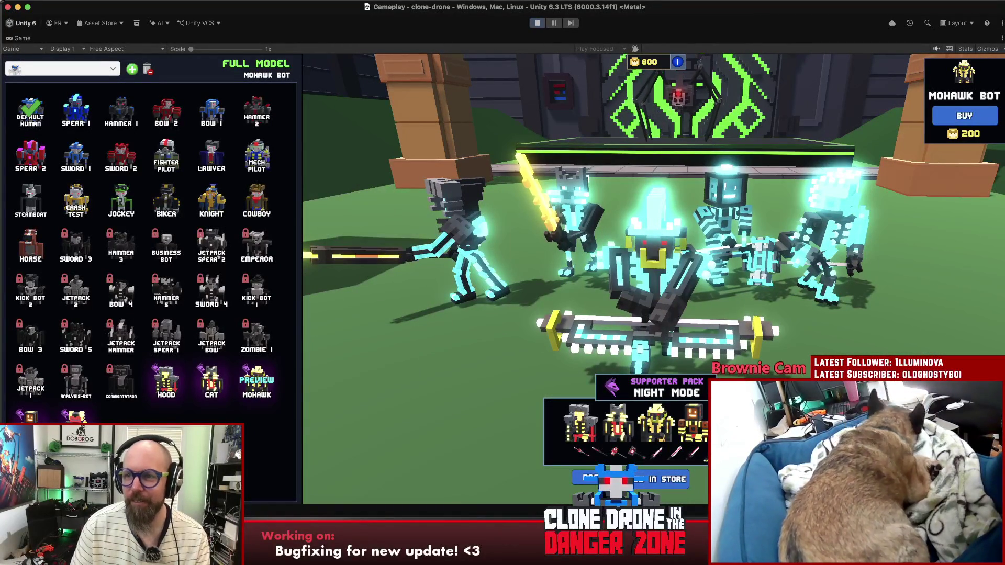
left_click(965, 116)
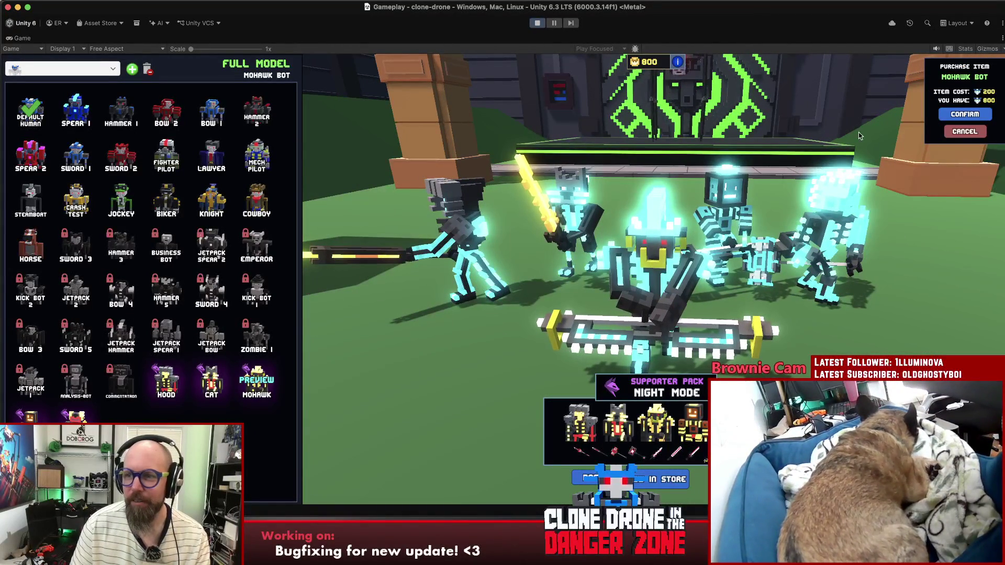
left_click(964, 114)
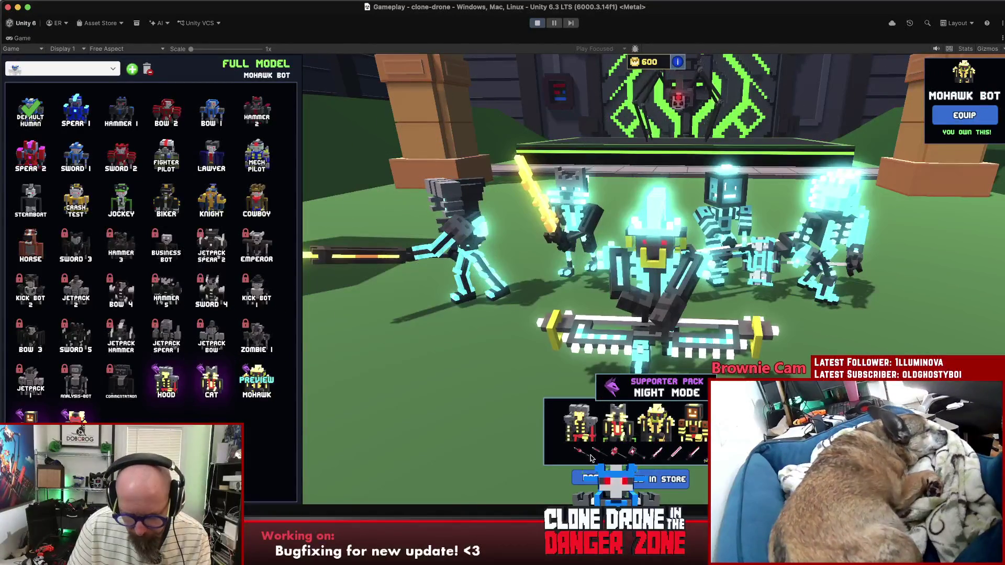
left_click(693, 453)
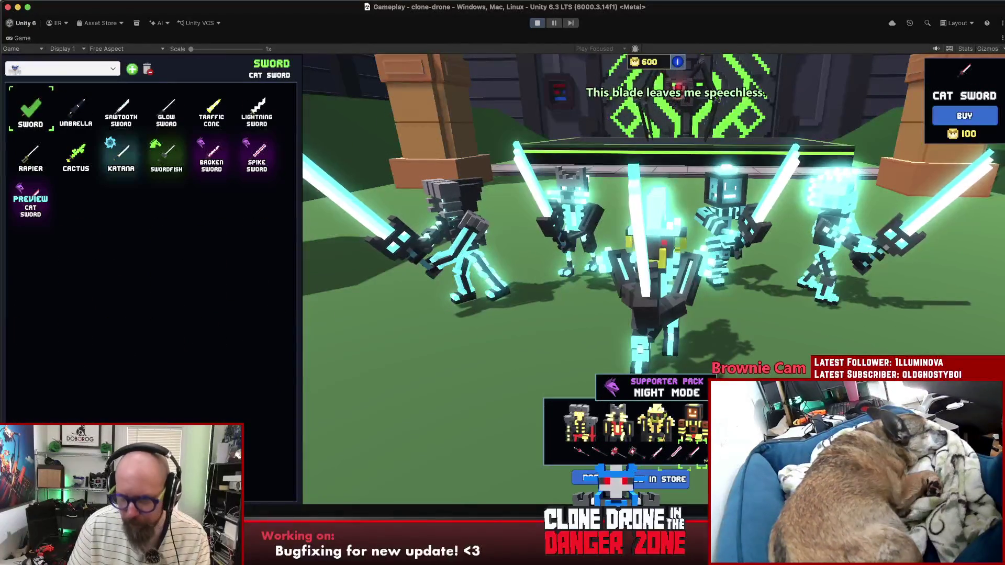
Step: Buy the Cat Sword, leaving 500 coins, and close its store preview
left_click(963, 116)
left_click(964, 114)
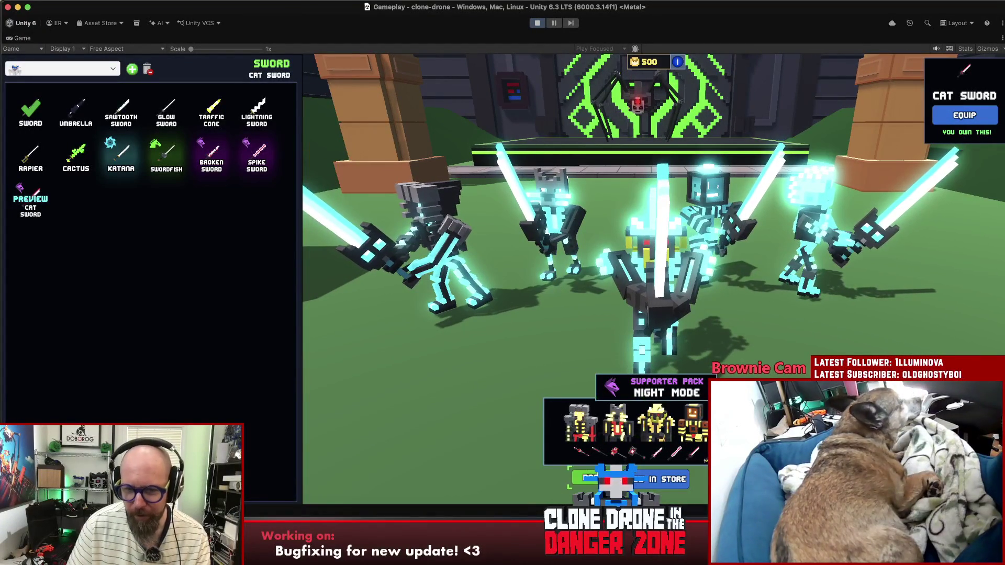
left_click(584, 478)
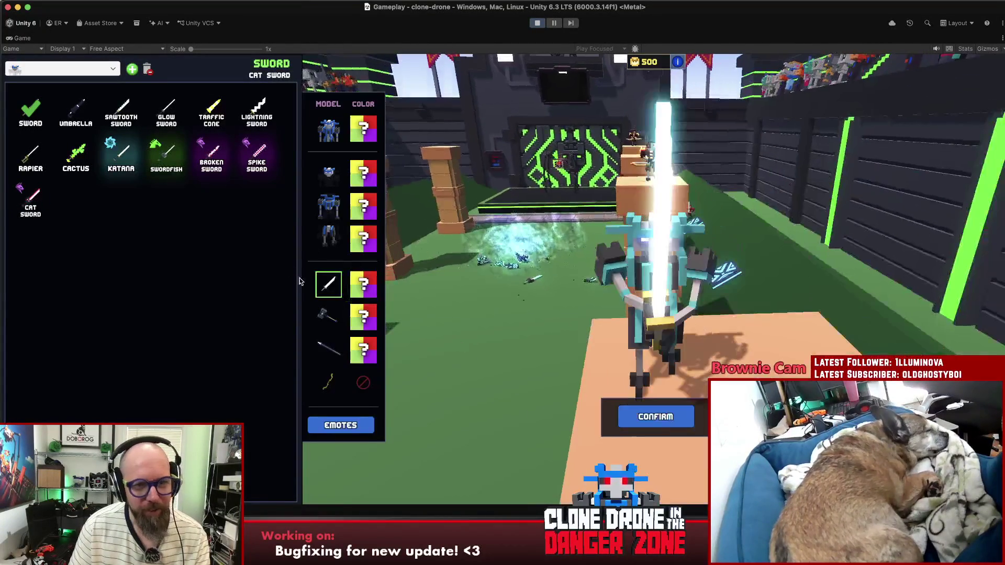
Step: Switch the robot's full model to Mohawk Bot and equip the Cat Sword
left_click(328, 130)
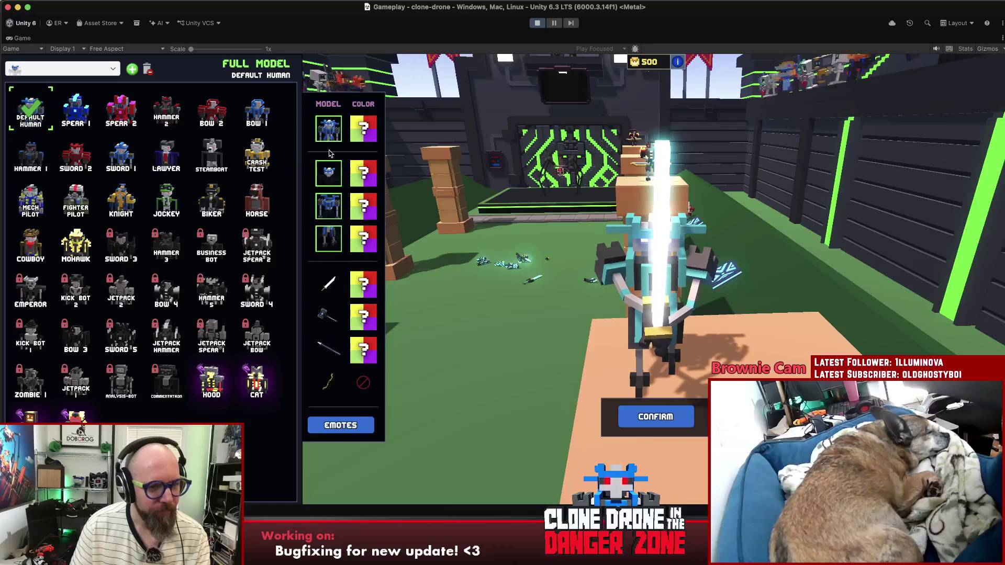
left_click(67, 253)
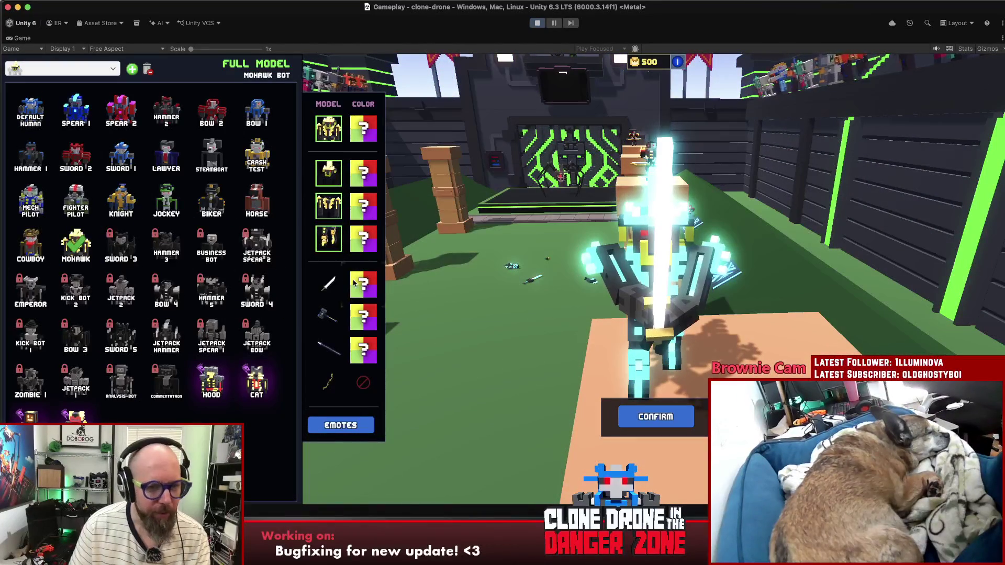
left_click(335, 284)
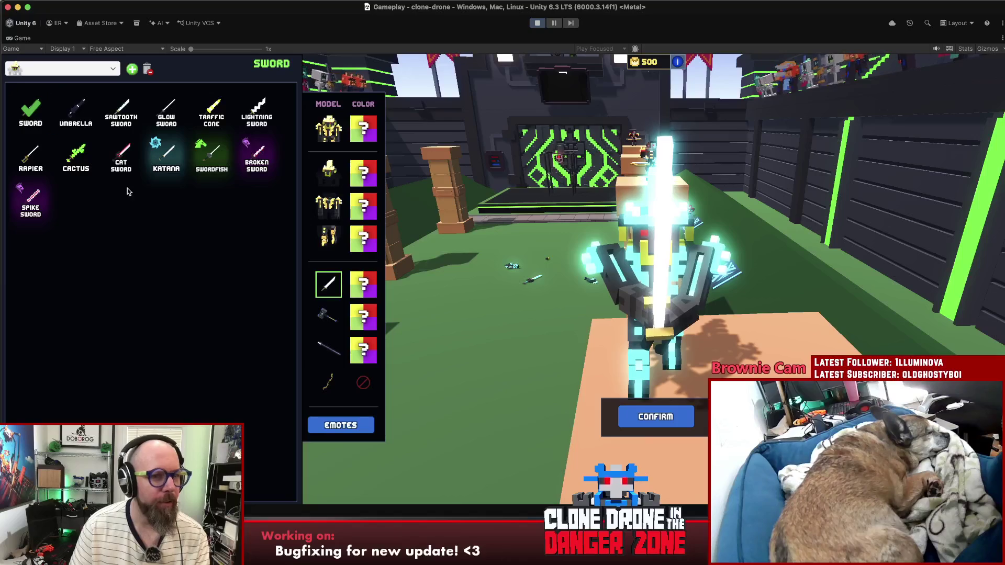
left_click(118, 157)
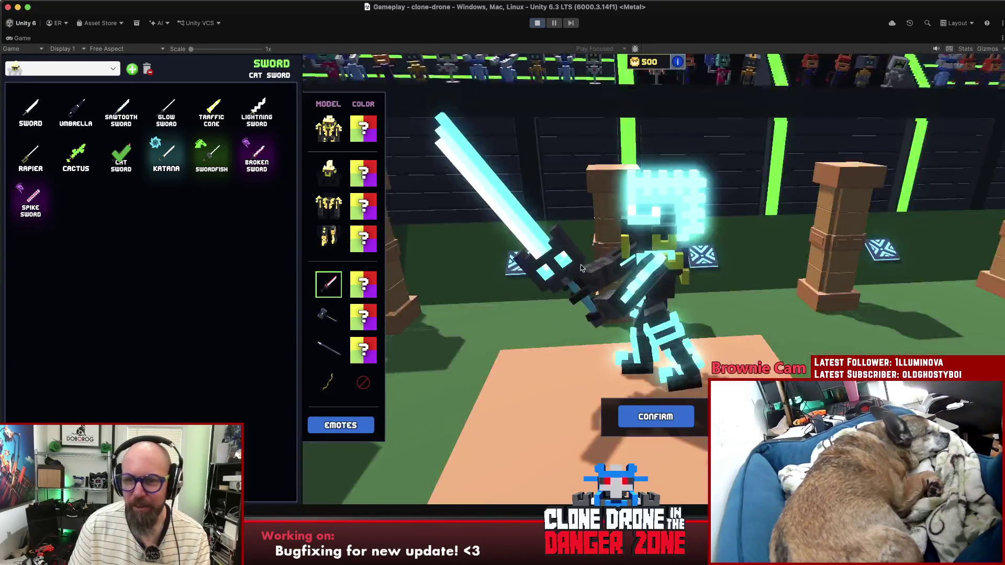
left_click_drag(580, 268, 465, 280)
left_click(359, 291)
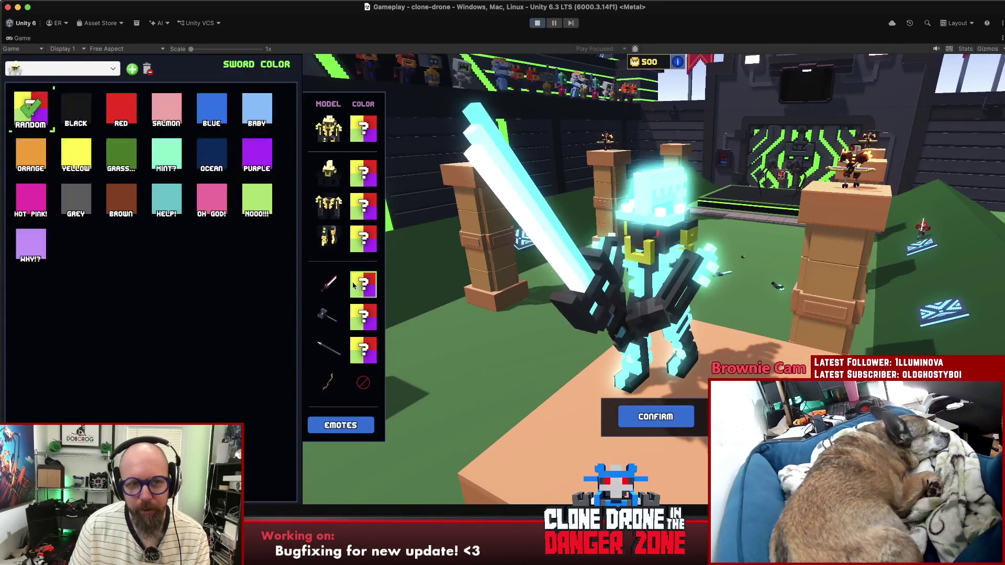
Step: Try a purple sword colour and a blue full model colour on the robot
left_click(261, 165)
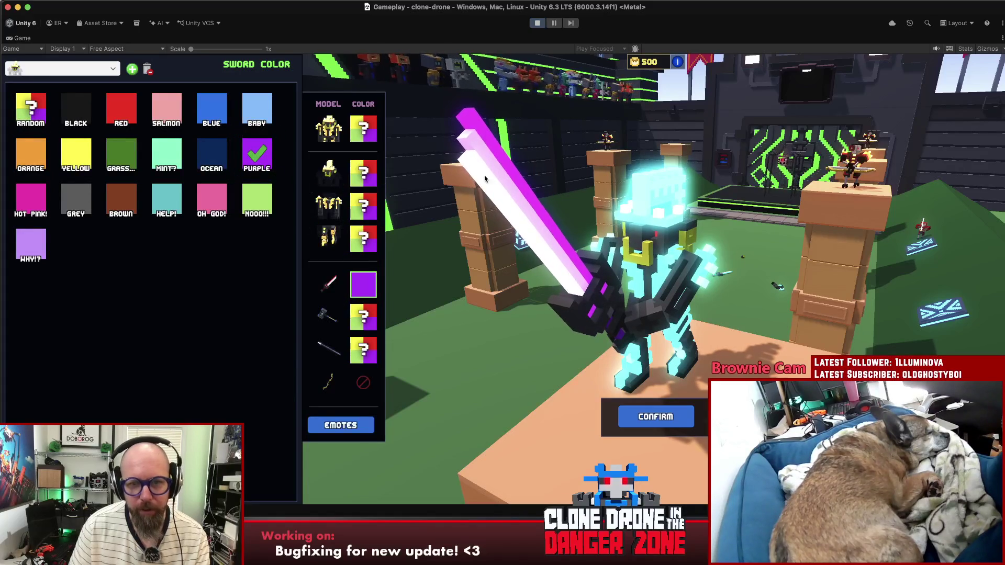
left_click(363, 128)
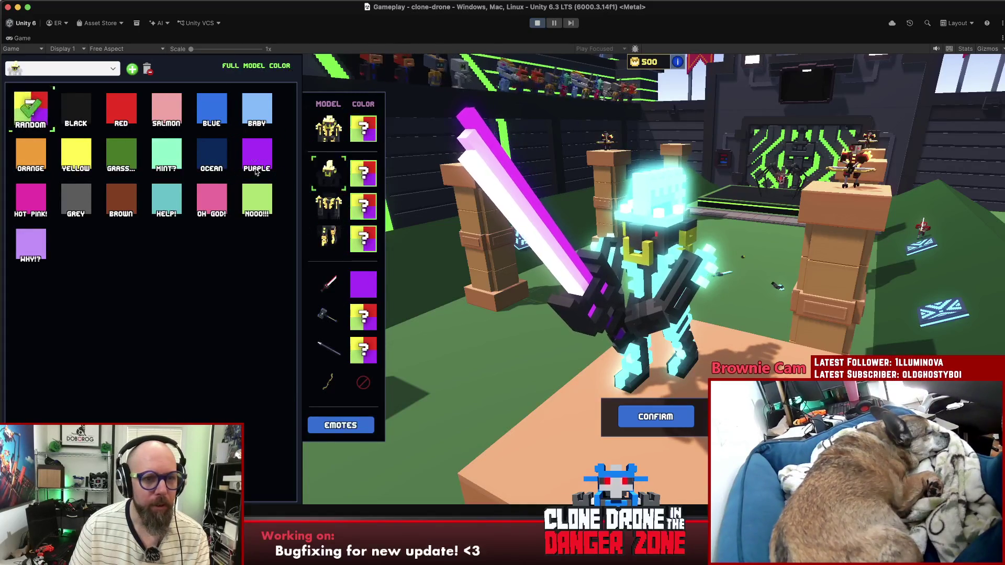
left_click(212, 111)
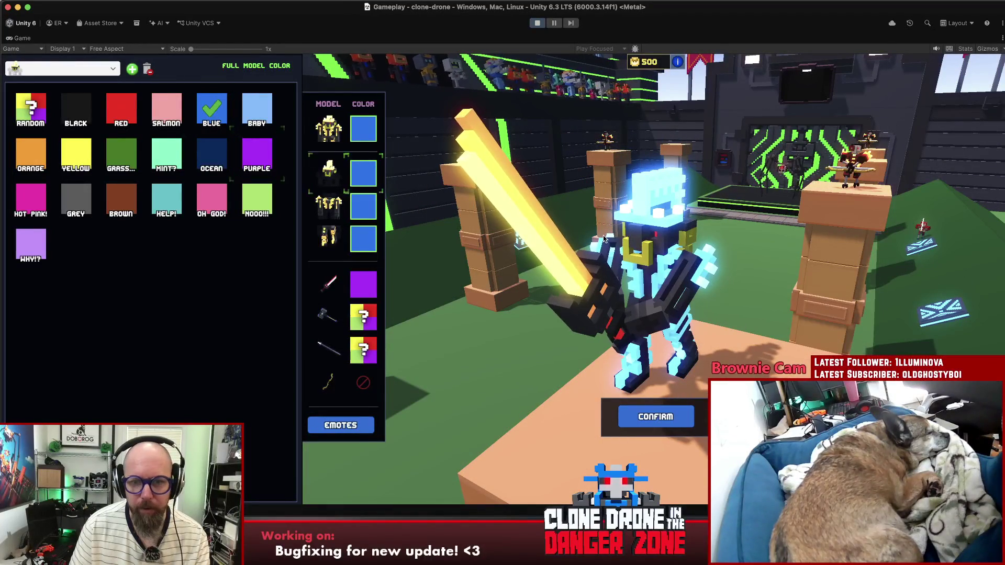
mouse_move(605, 239)
left_mouse_down()
mouse_move(576, 282)
mouse_move(623, 314)
mouse_move(575, 323)
left_mouse_up()
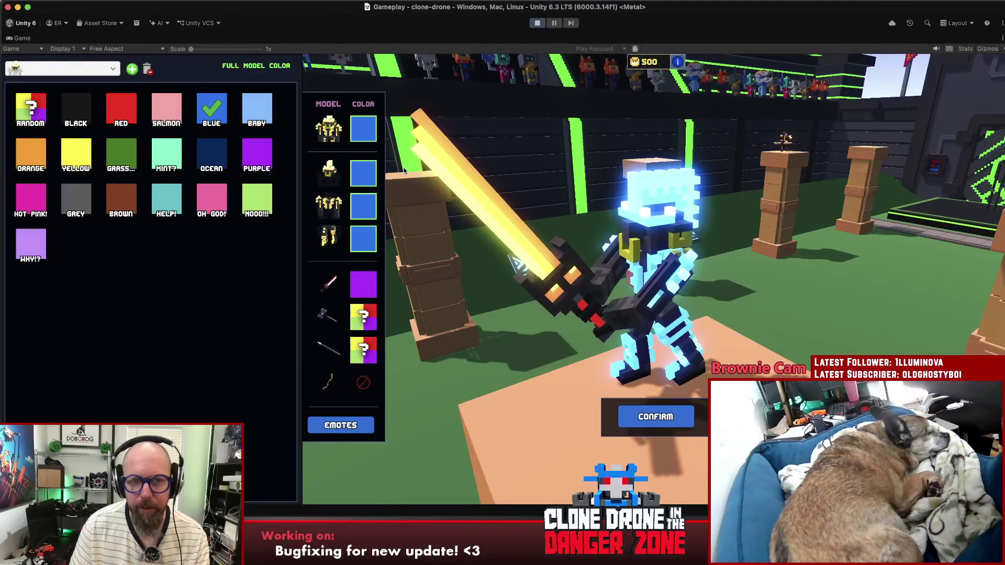
left_click(219, 115)
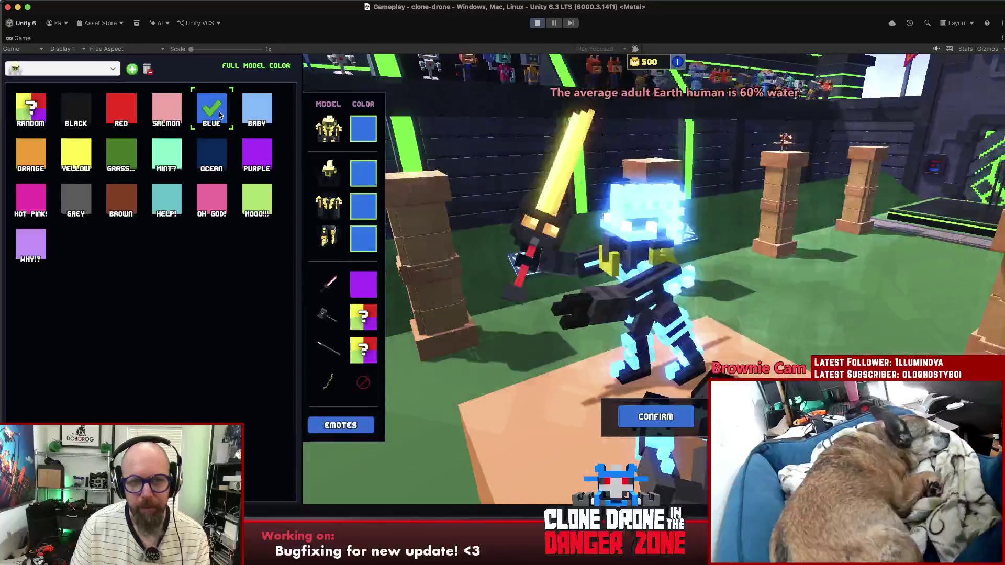
Step: Cycle the sword through Mint, Grass, Brown and Help! before settling on Grass
key("Tab")
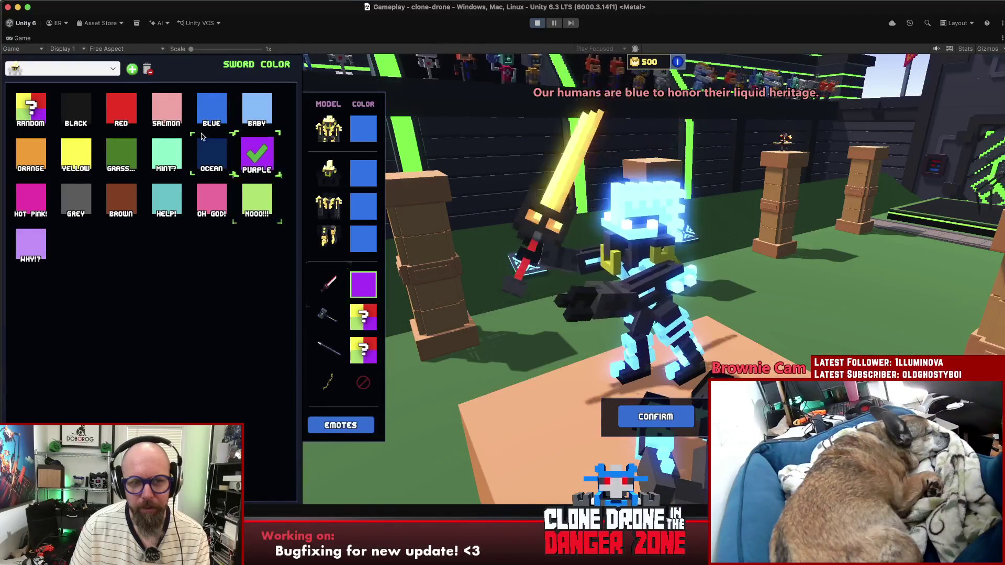
left_click(170, 160)
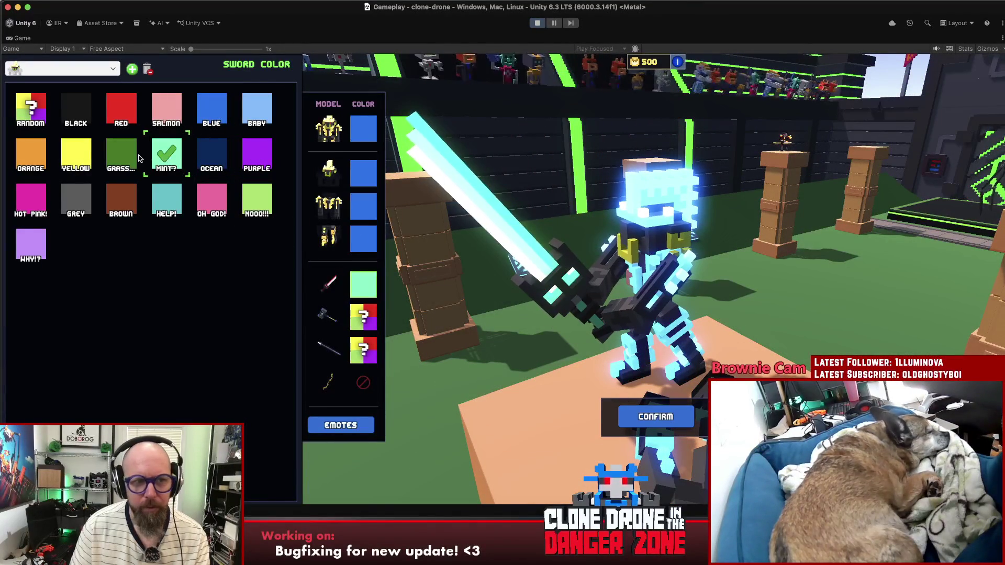
left_click(122, 156)
left_click(121, 200)
left_click(168, 208)
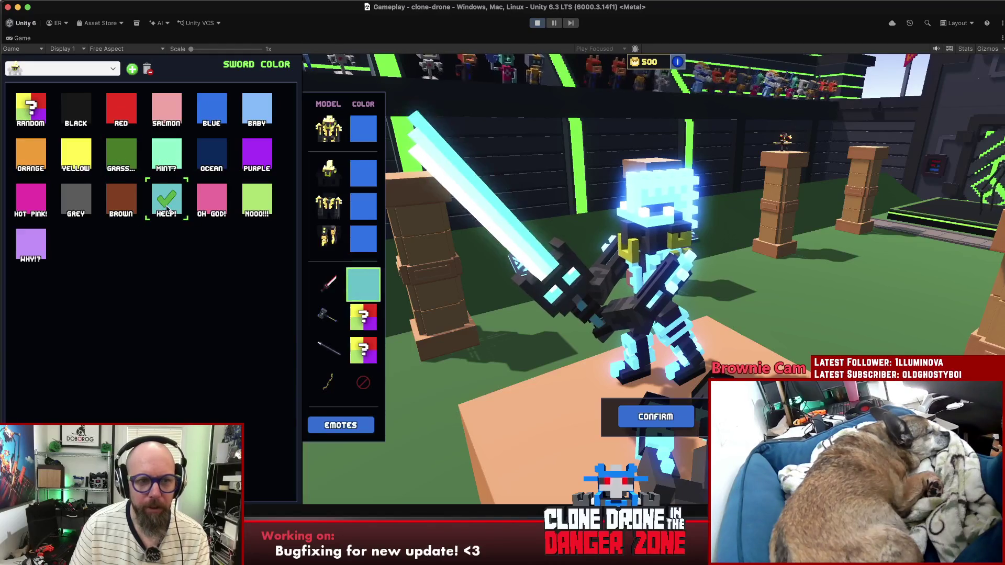
left_click(121, 156)
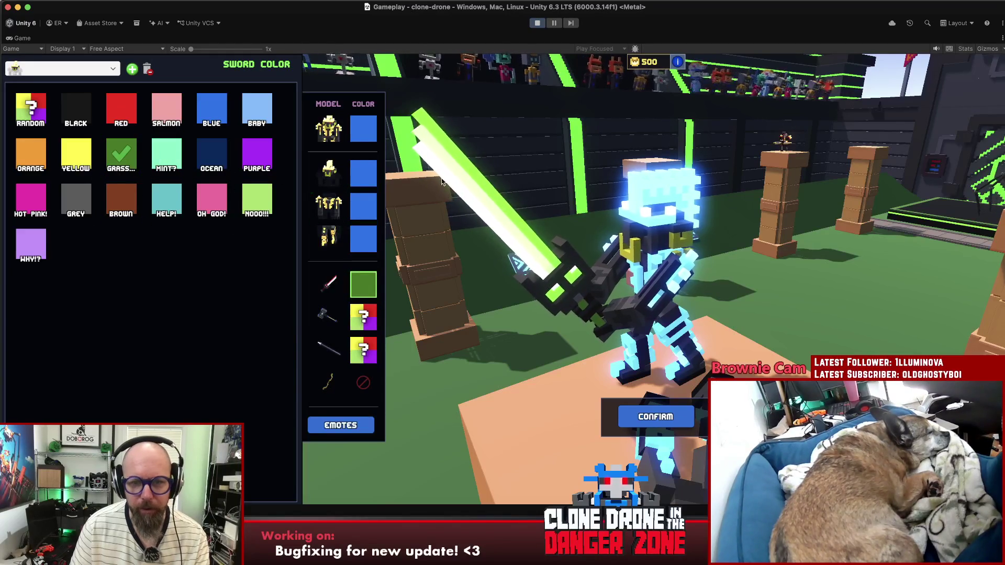
left_click_drag(421, 155, 615, 246)
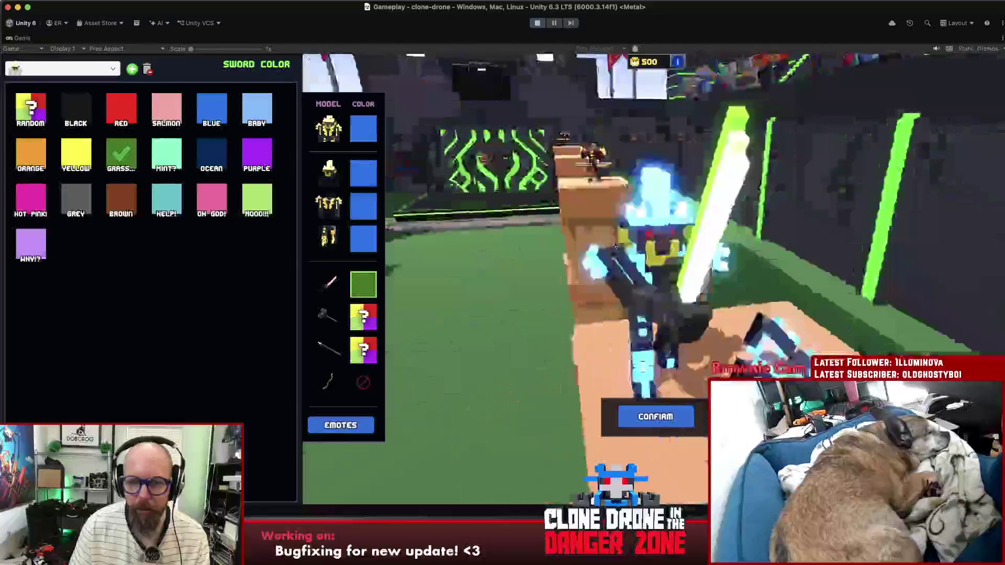
Step: Change the full model colour to Baby light blue and view the robot's side
left_click(363, 129)
left_click(211, 108)
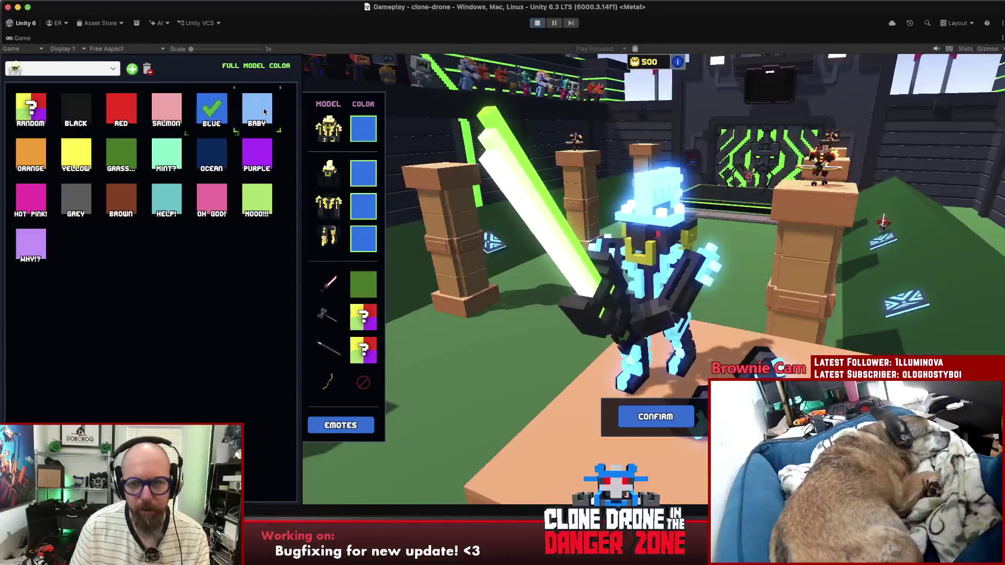
left_click(264, 111)
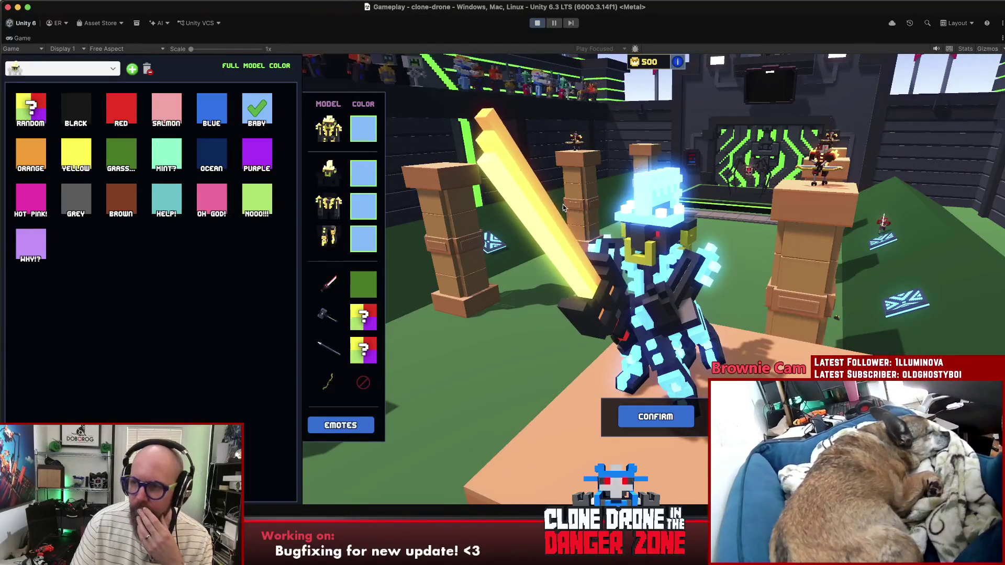
left_click_drag(508, 219, 767, 220)
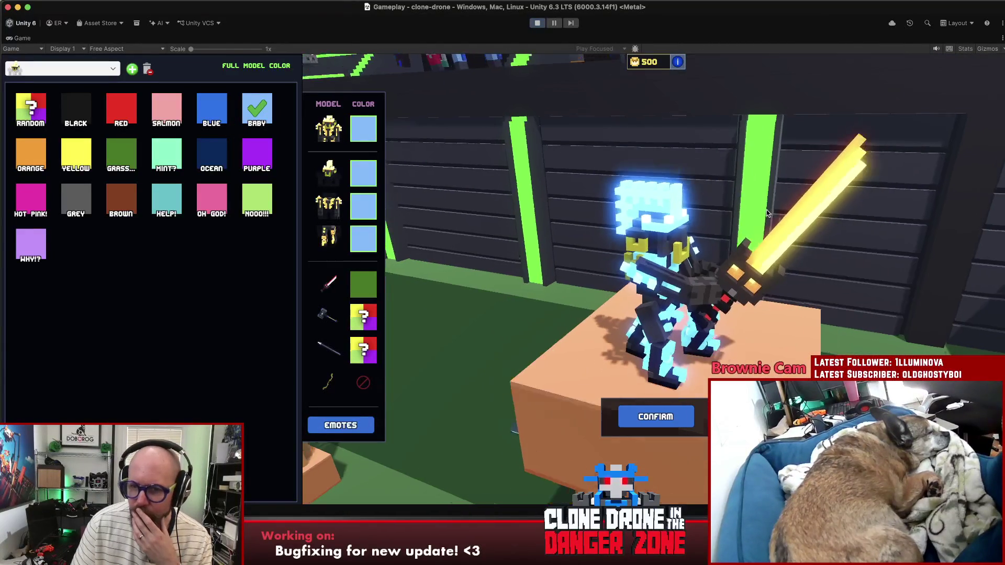
Step: Orbit around the Baby-blue Mohawk robot to see its Grass sword rendering yellow
scroll(767, 220, "up", 3)
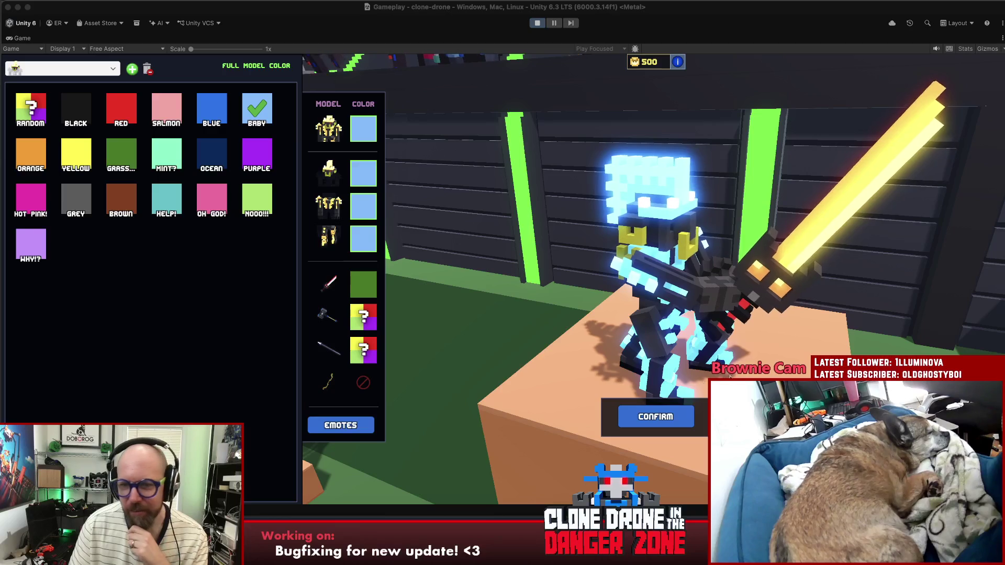
mouse_move(619, 320)
left_mouse_down()
mouse_move(437, 349)
mouse_move(547, 252)
mouse_move(511, 217)
mouse_move(411, 211)
mouse_move(540, 202)
left_mouse_up()
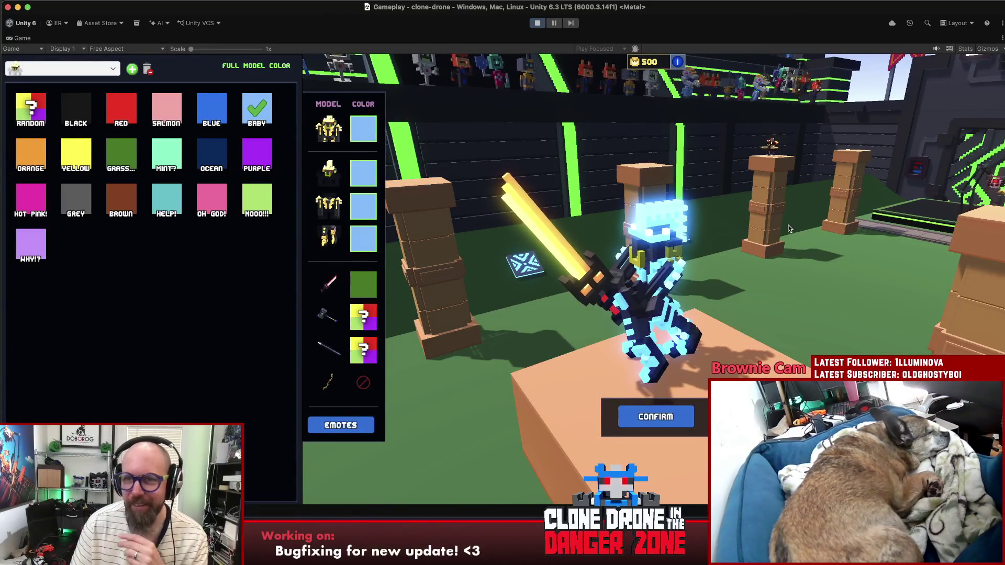
left_click_drag(652, 245, 706, 284)
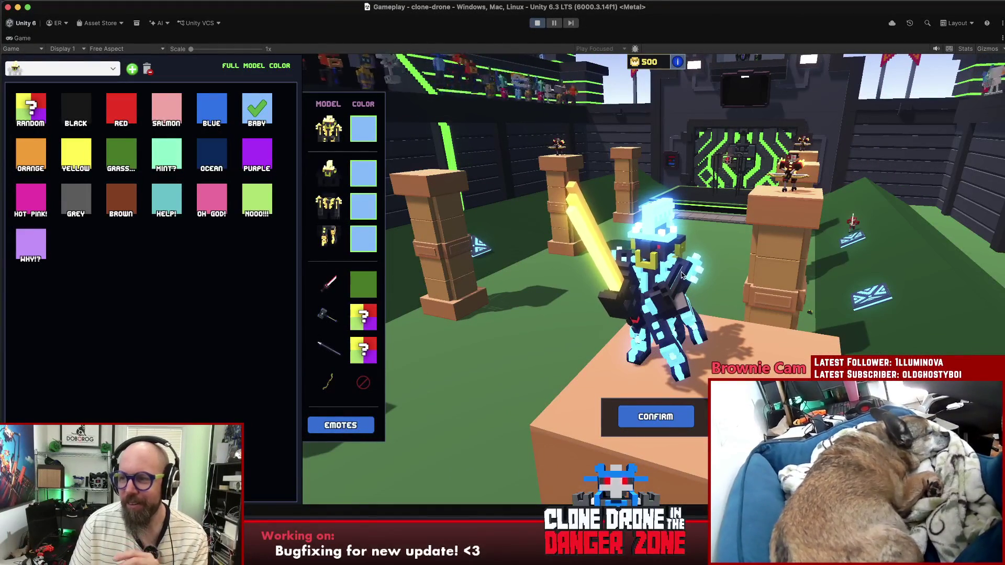
Step: Inspect the baby-blue robot and yellow sword from several angles, then confirm the customization
mouse_move(663, 283)
left_mouse_down()
mouse_move(576, 290)
mouse_move(791, 281)
left_mouse_up()
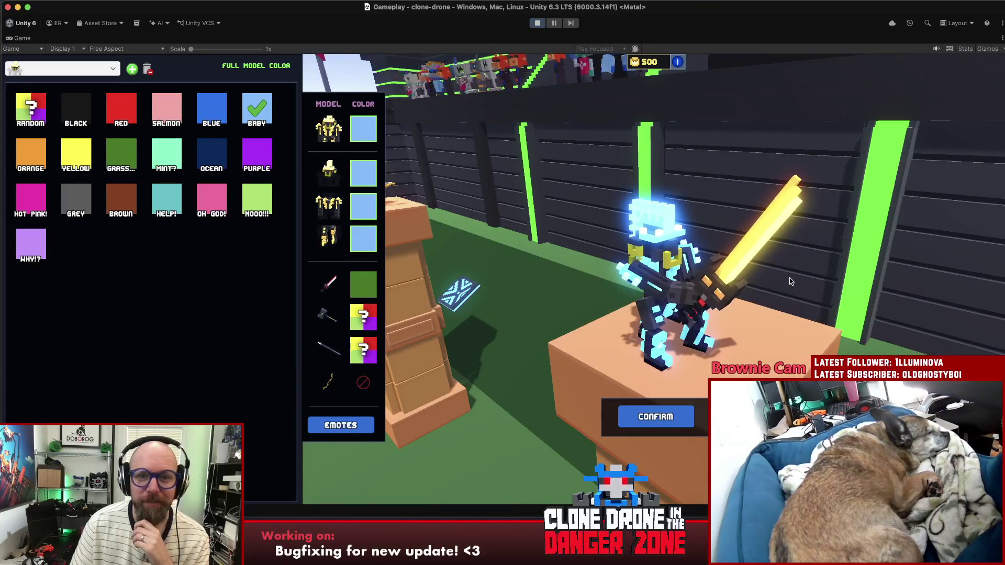
left_click_drag(801, 278, 637, 284)
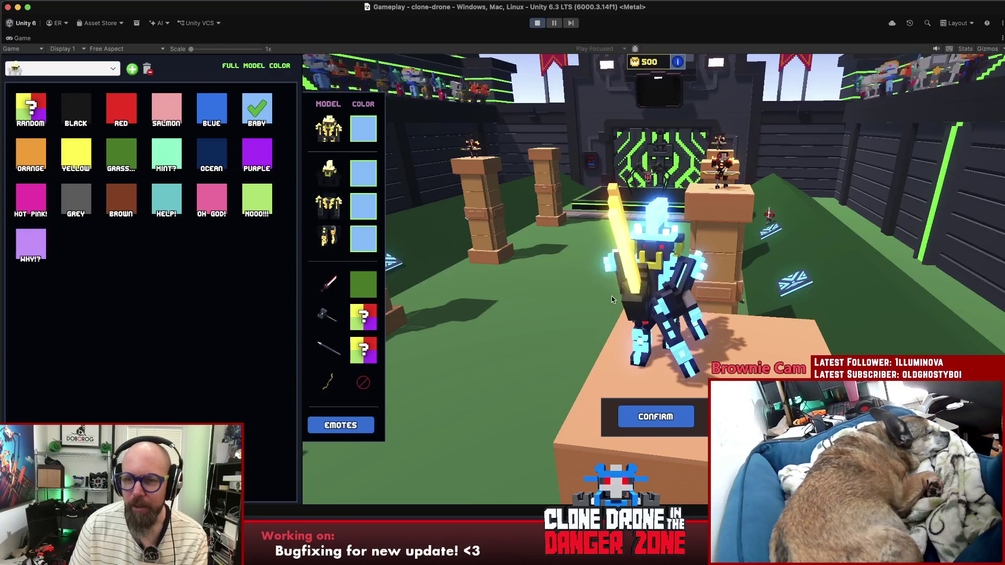
left_click_drag(605, 298, 493, 312)
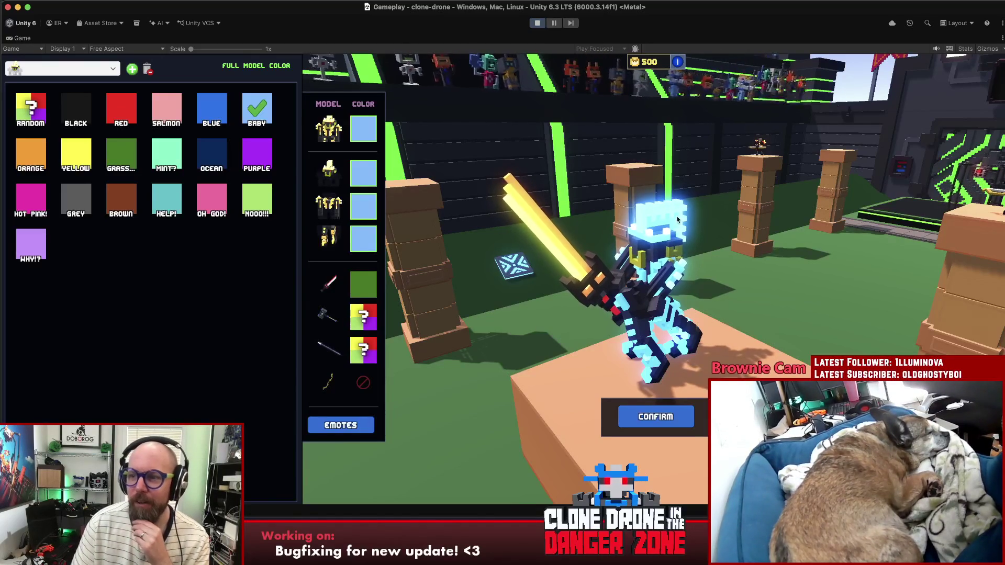
left_click_drag(687, 213, 725, 203)
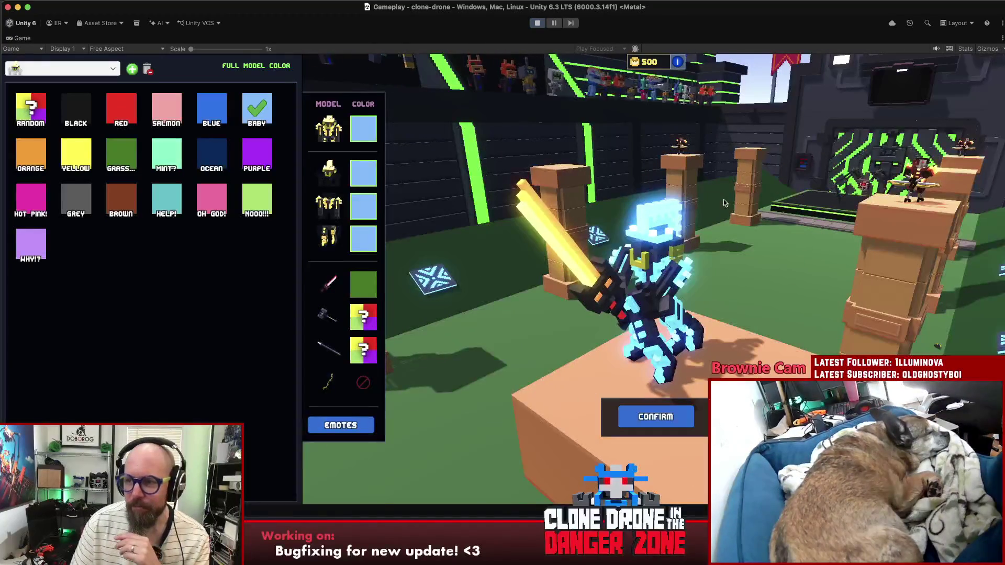
mouse_move(723, 200)
left_mouse_down()
mouse_move(586, 208)
mouse_move(677, 203)
left_mouse_up()
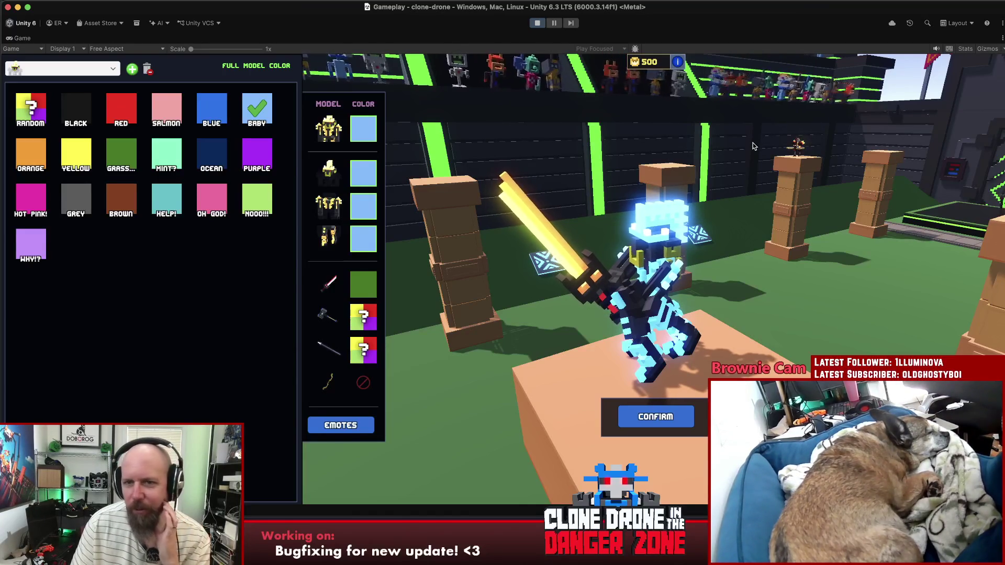
mouse_move(738, 148)
left_mouse_down()
mouse_move(768, 178)
mouse_move(708, 191)
left_mouse_up()
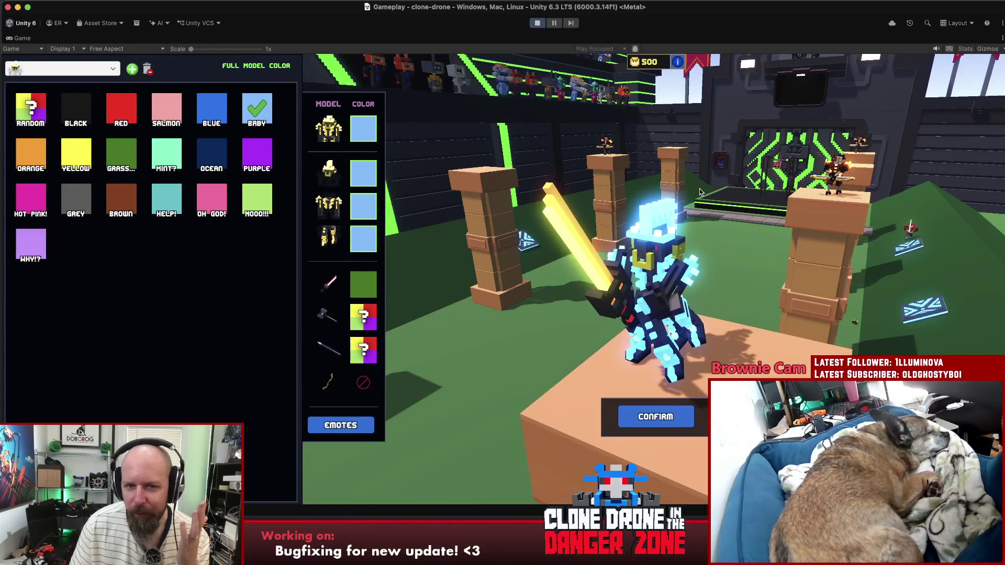
mouse_move(614, 321)
left_mouse_down()
mouse_move(844, 253)
mouse_move(520, 261)
left_mouse_up()
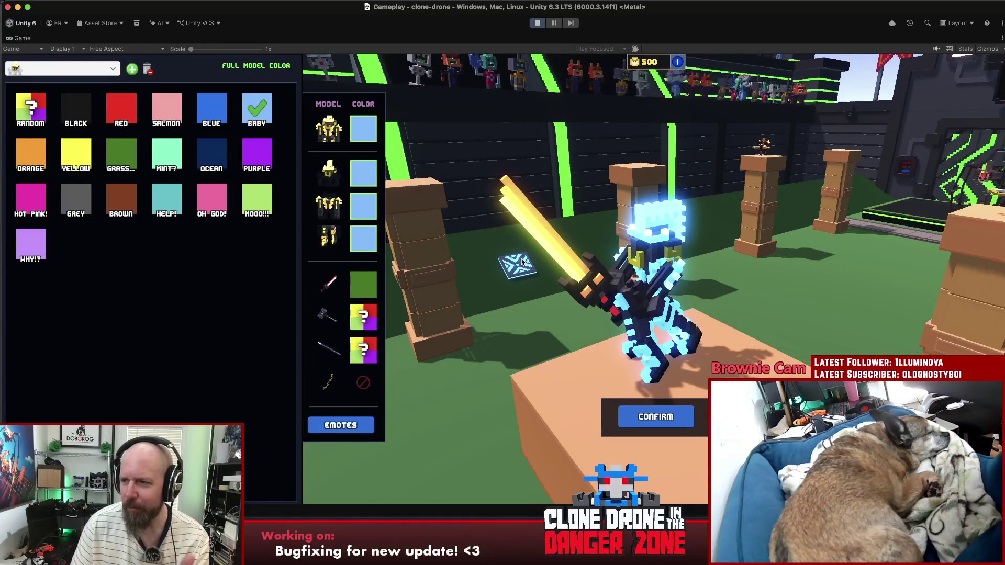
mouse_move(678, 251)
left_mouse_down()
mouse_move(528, 244)
mouse_move(767, 236)
mouse_move(568, 241)
left_mouse_up()
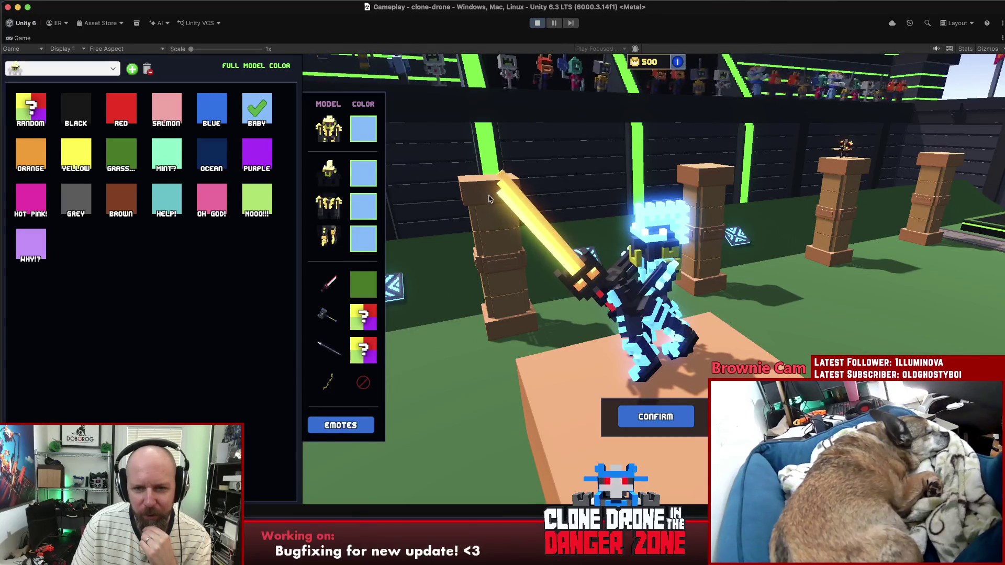
left_click(664, 417)
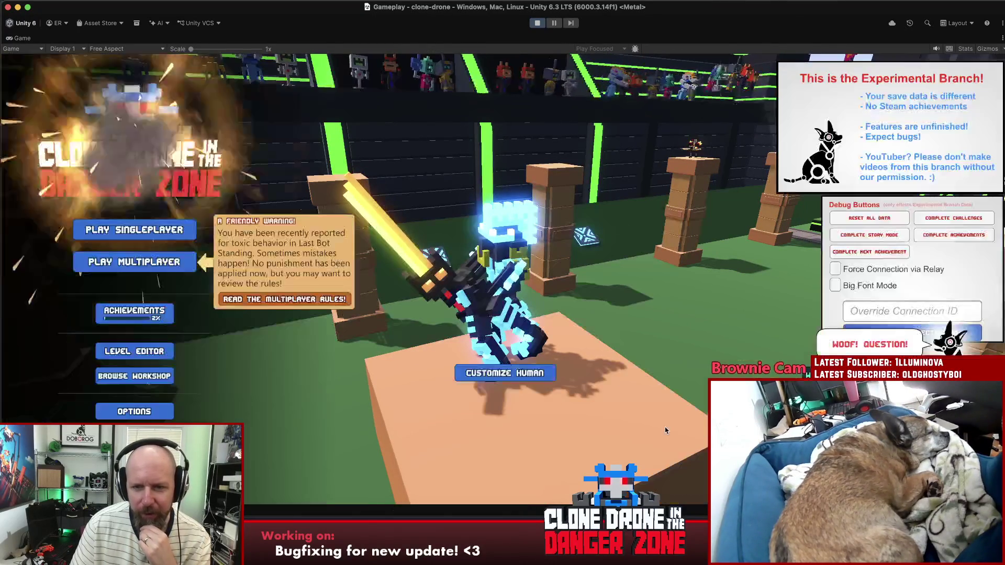
Step: Start an Endless Mode run, enter photo mode, then pause and quit to the main menu
left_click(127, 227)
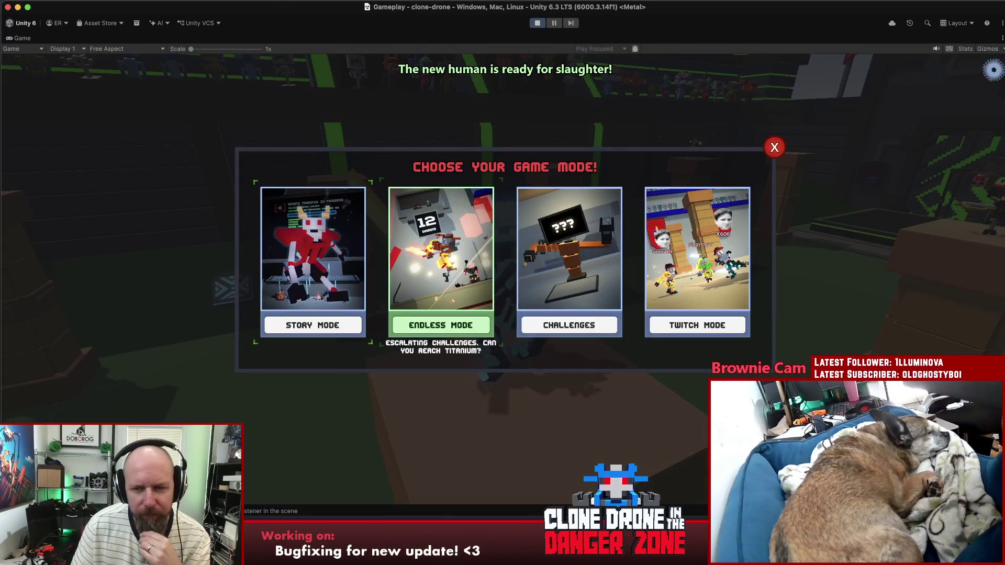
left_click(441, 325)
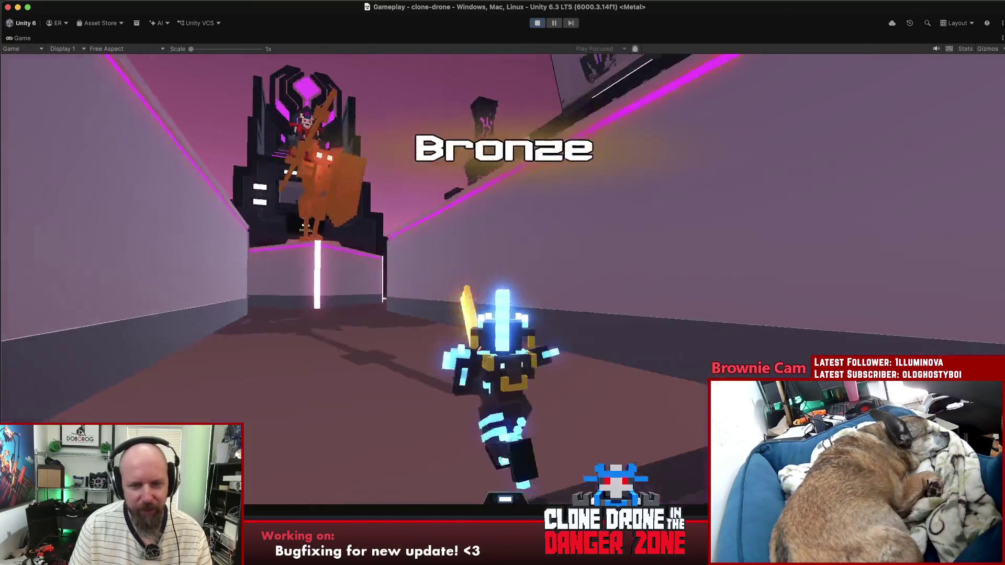
key("p")
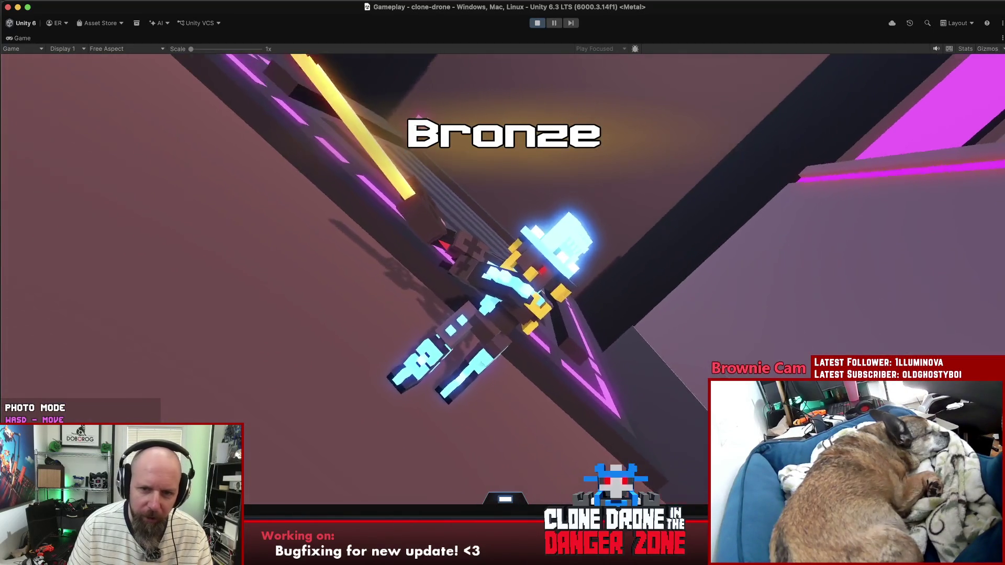
key("Escape")
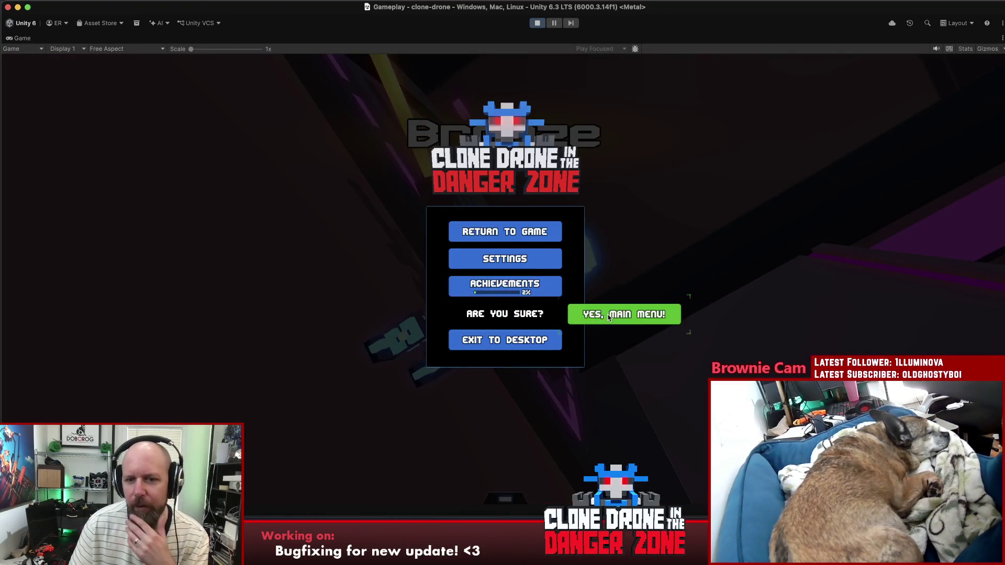
left_click(608, 316)
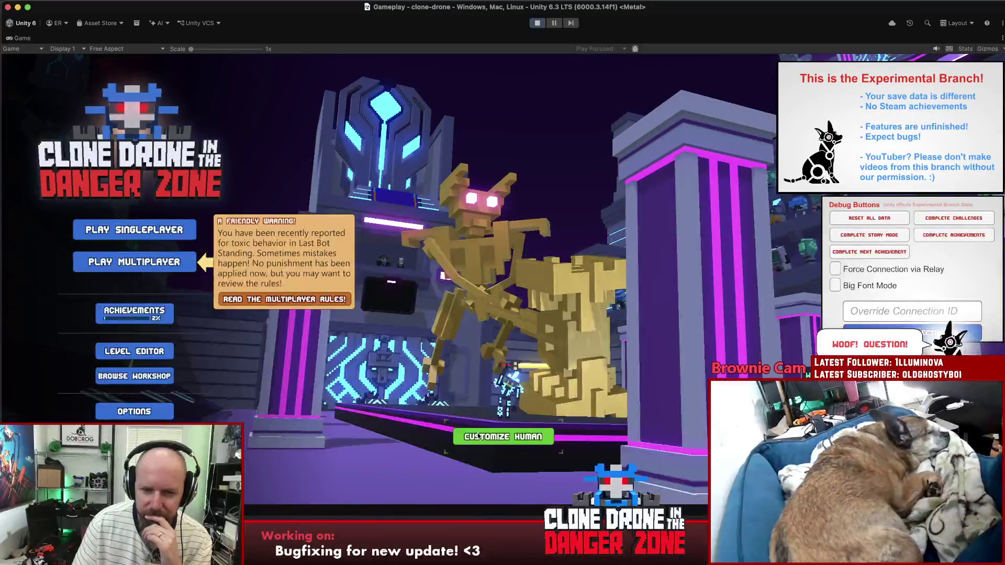
Step: Set the sword colour to the pink OH GOD! swatch and confirm the customization
left_click(477, 434)
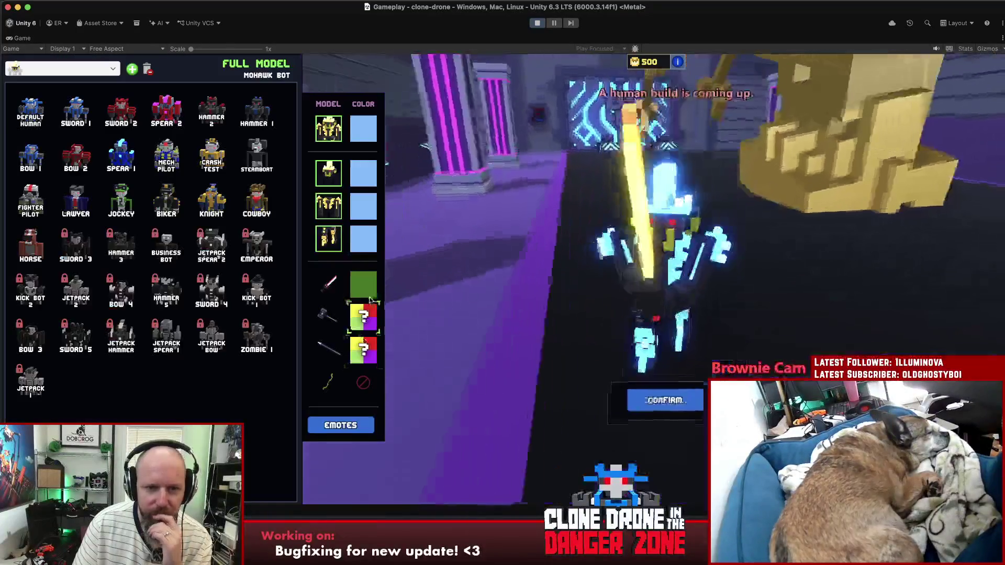
left_click(371, 285)
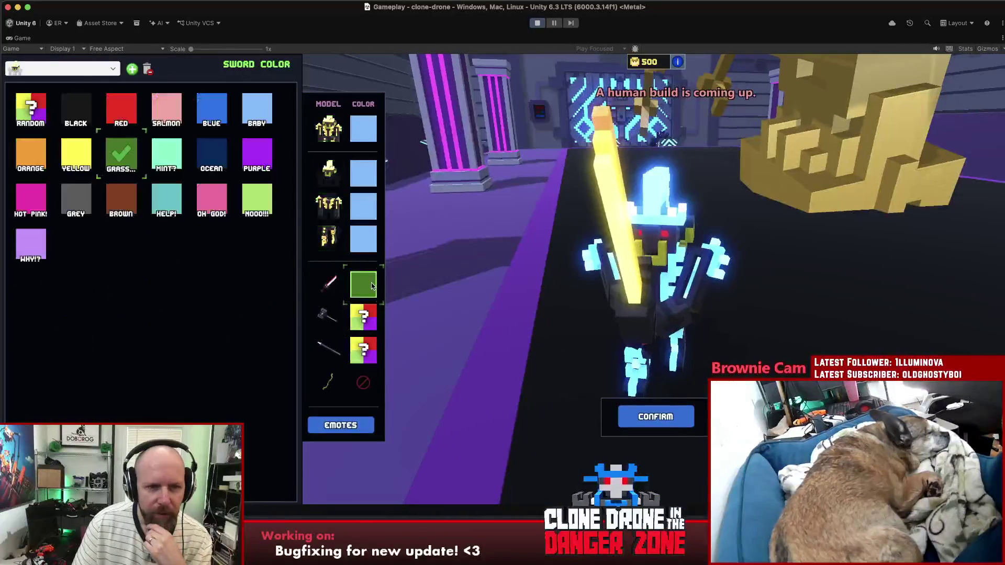
left_click(218, 202)
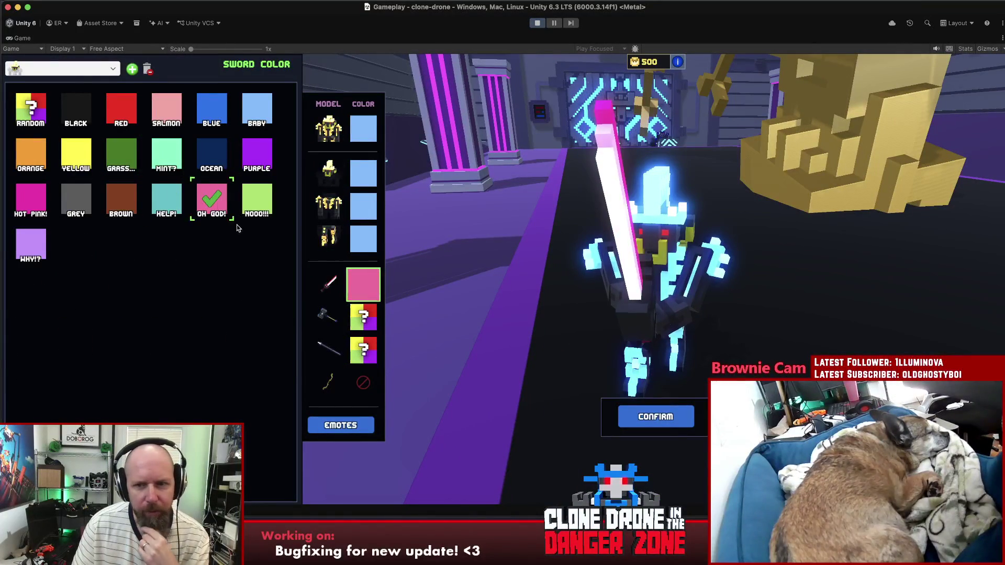
left_click(655, 417)
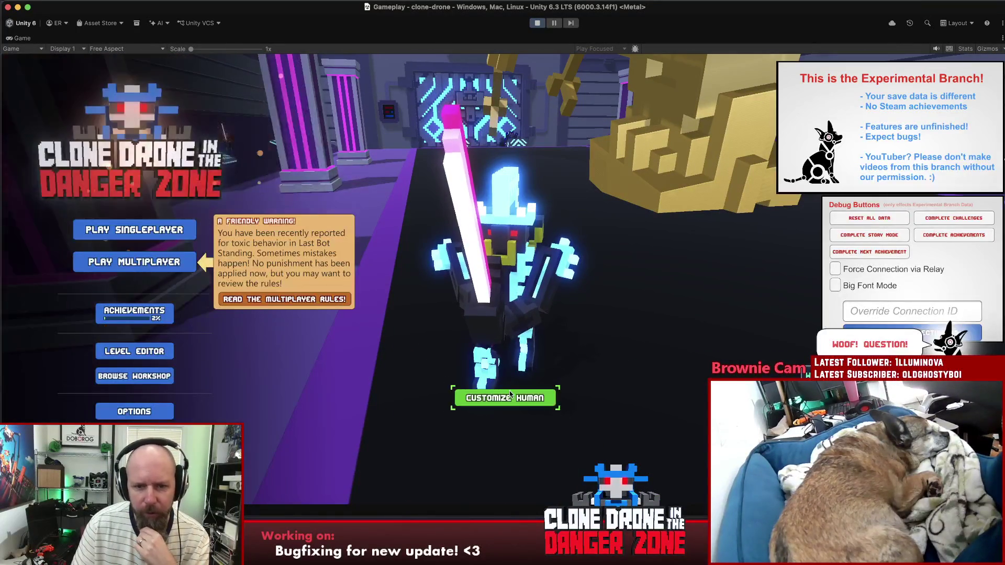
Step: Pick Archer Bot 2, unlock all robot models via the F1 debug menu, then choose Mohawk Bot
left_click(504, 397)
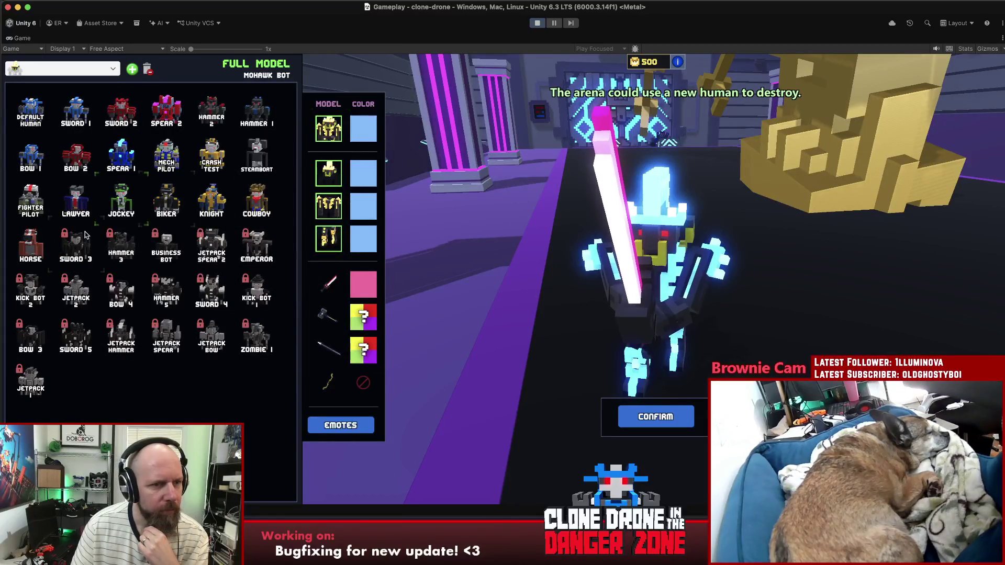
left_click(77, 162)
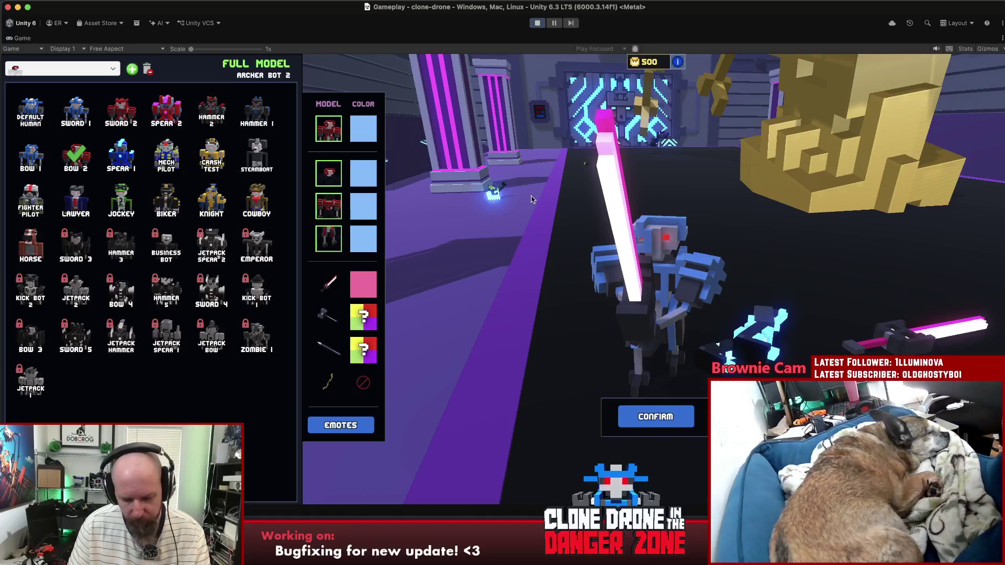
key("F1")
key("F1")
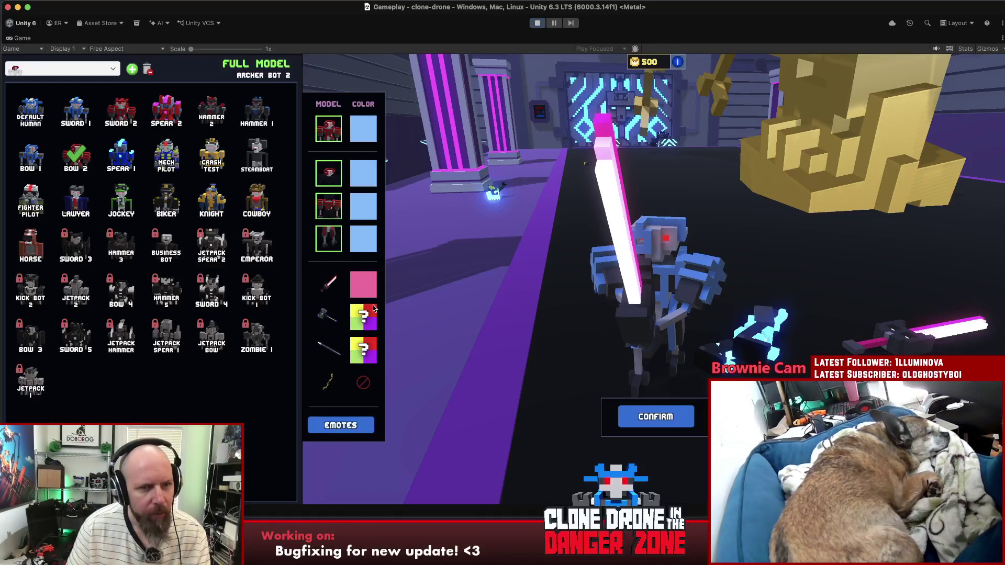
left_click(330, 135)
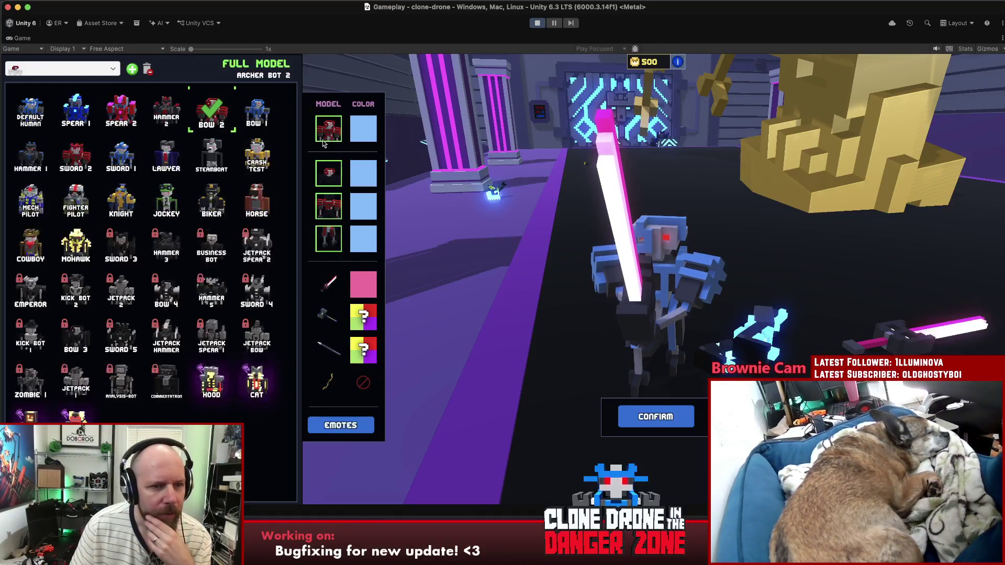
left_click(89, 246)
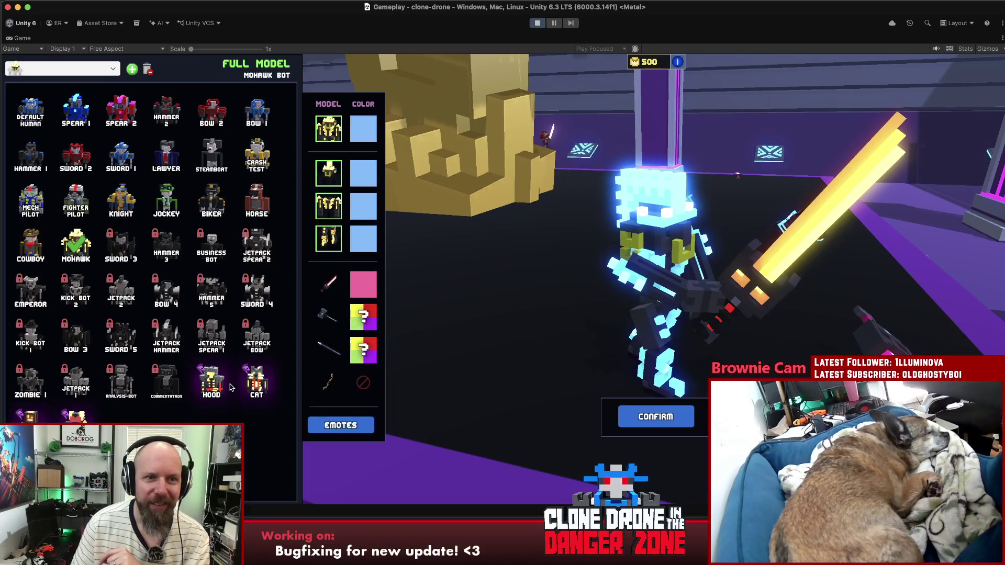
left_click_drag(557, 283, 624, 281)
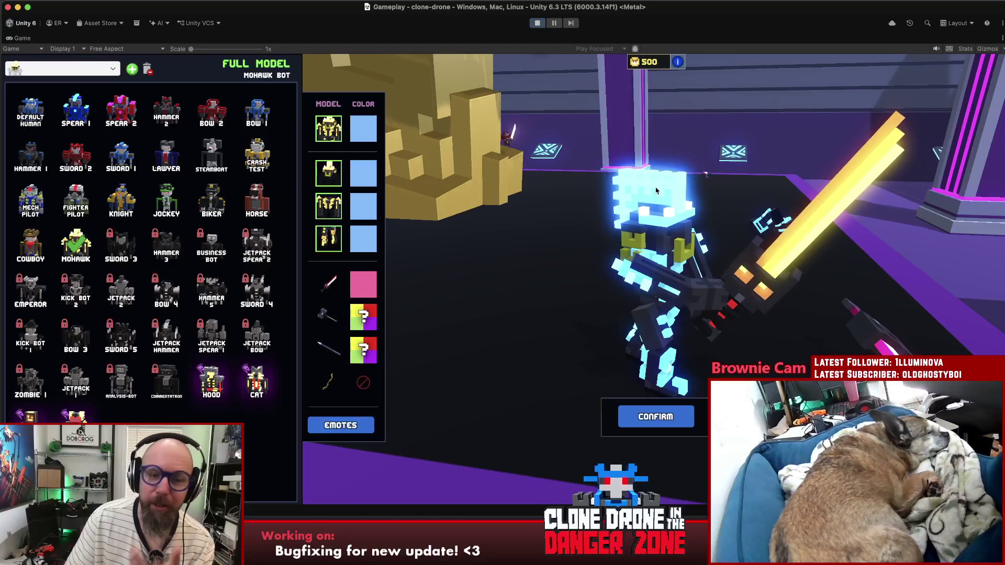
left_click_drag(656, 190, 503, 241)
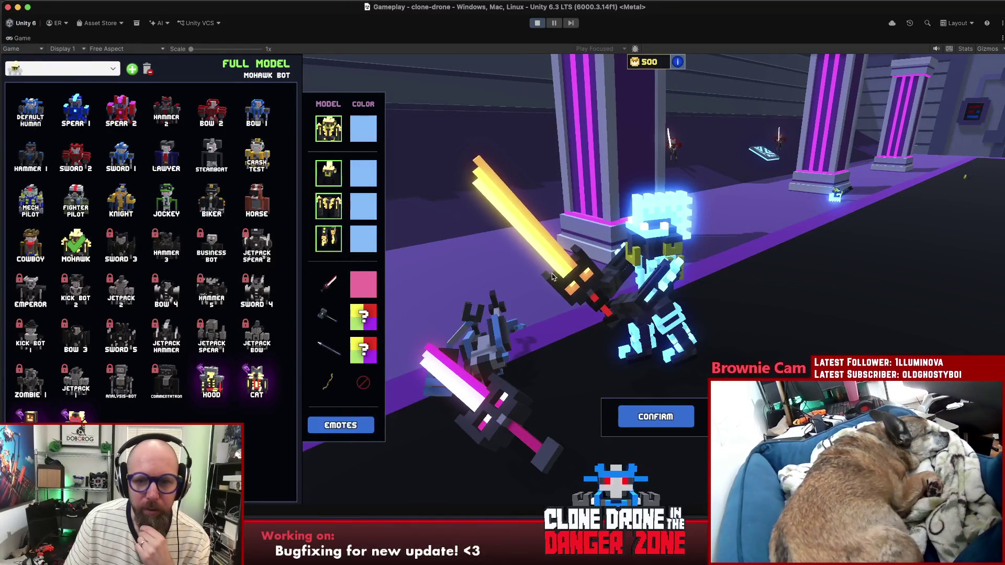
Step: Try black, yellow and red as the sword colour
left_click(364, 281)
left_click(76, 109)
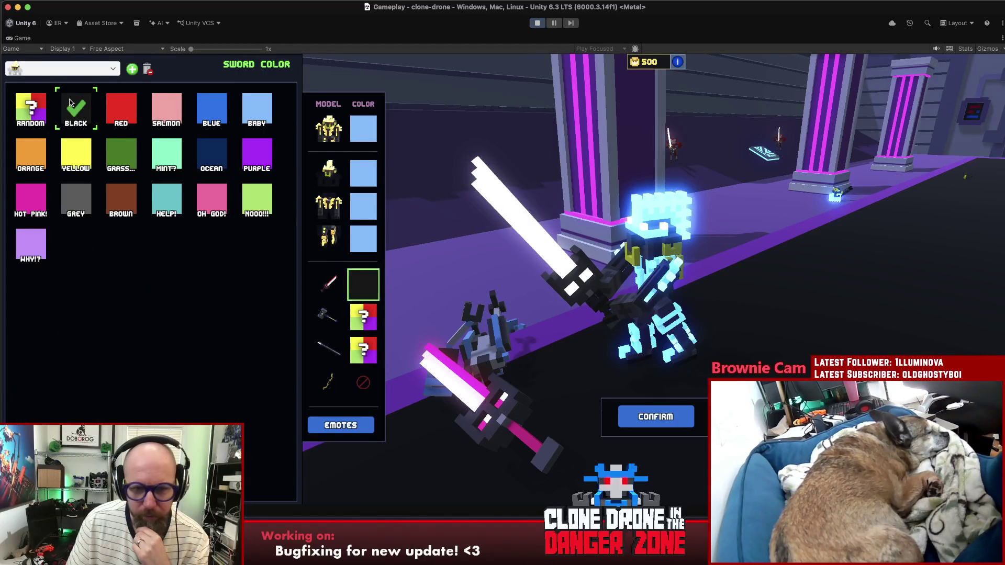
left_click(73, 155)
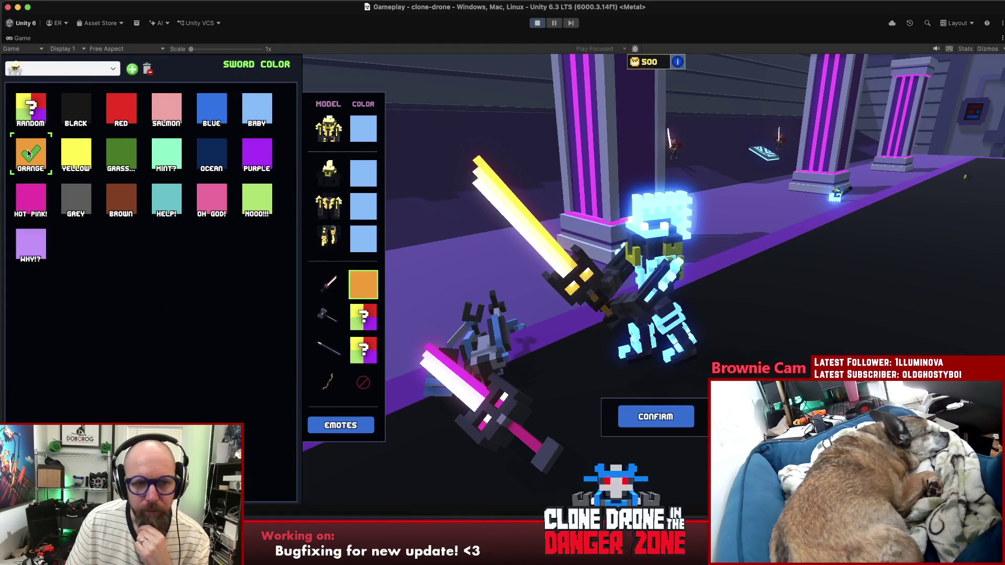
left_click(121, 108)
Step: Cycle the sword through Brown, Help! and Grey to Hot Pink, then reselect Mohawk Bot
left_click(126, 209)
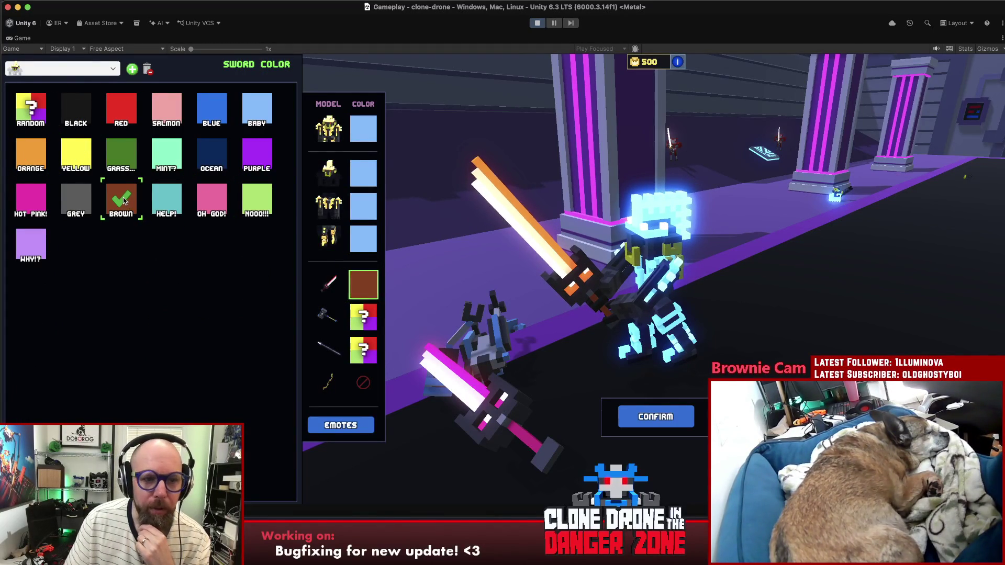
left_click(172, 204)
left_click(76, 201)
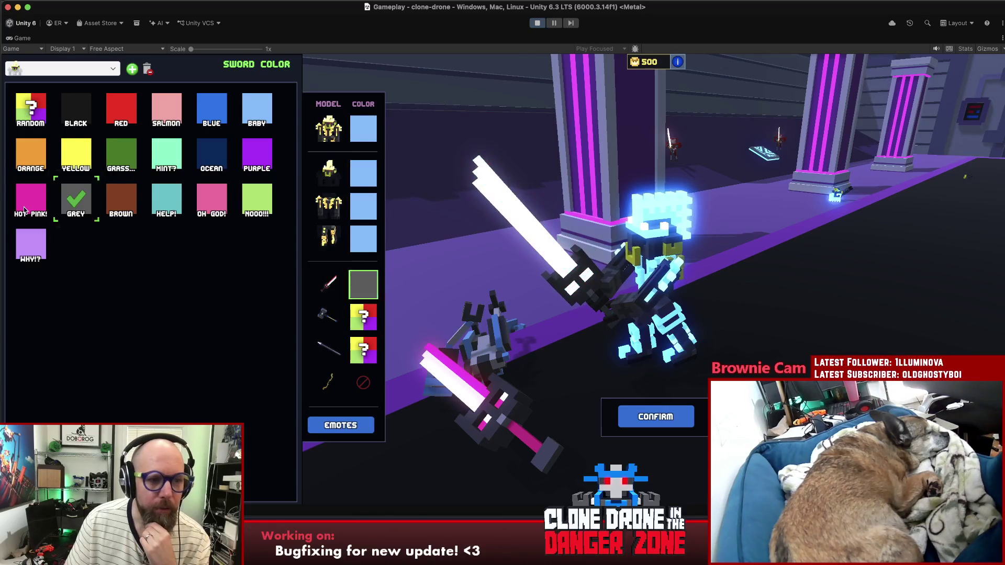
left_click(27, 208)
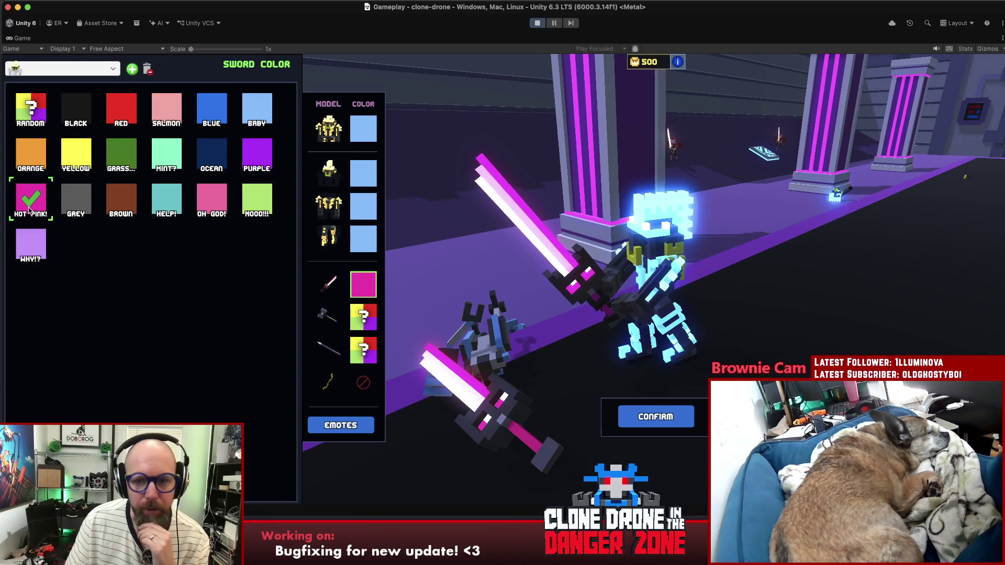
left_click(329, 129)
left_click(78, 244)
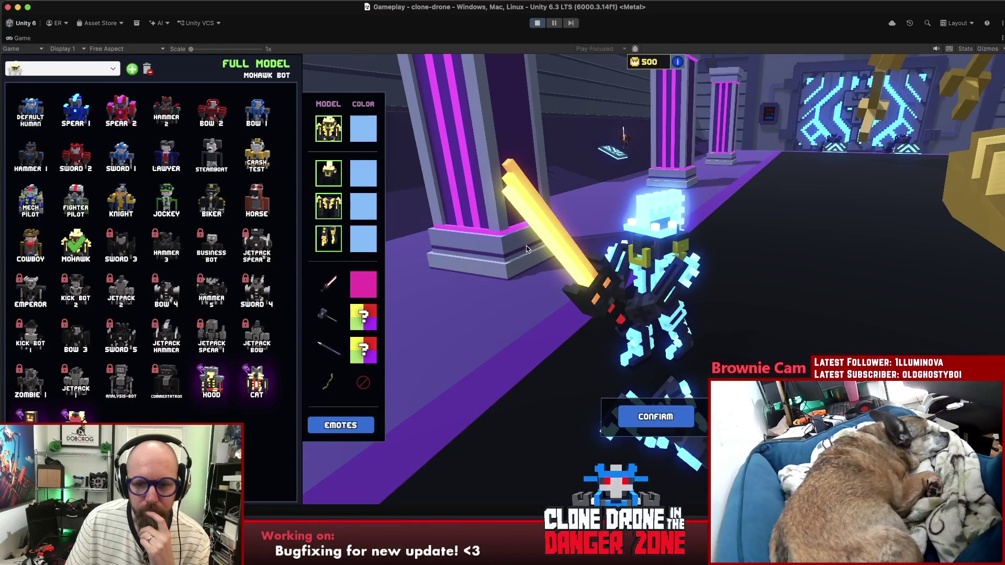
Step: Orbit the game camera, then switch briefly to the Rider code editor and back to Unity
mouse_move(525, 246)
left_mouse_down()
mouse_move(535, 259)
mouse_move(506, 261)
left_mouse_up()
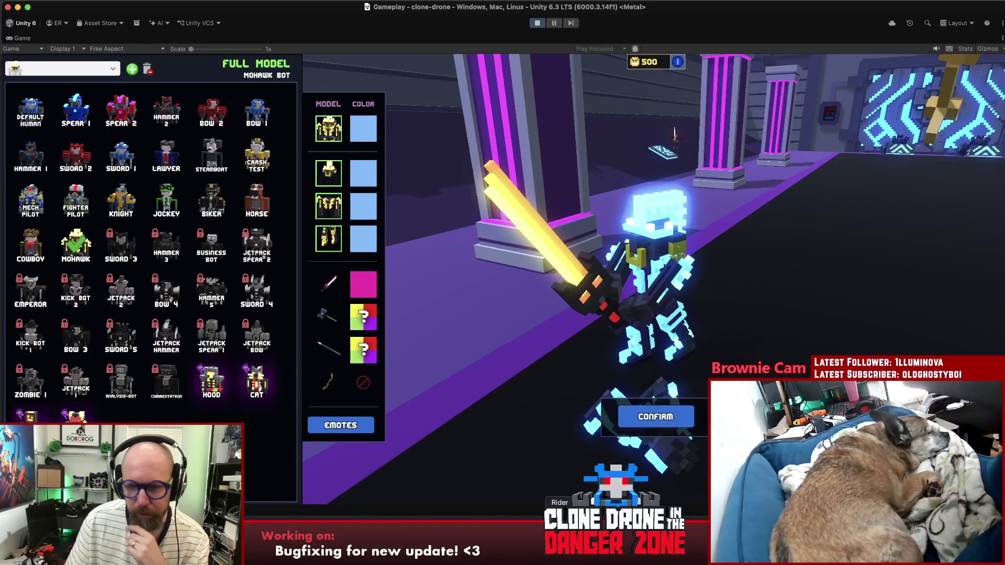
key("super+Tab")
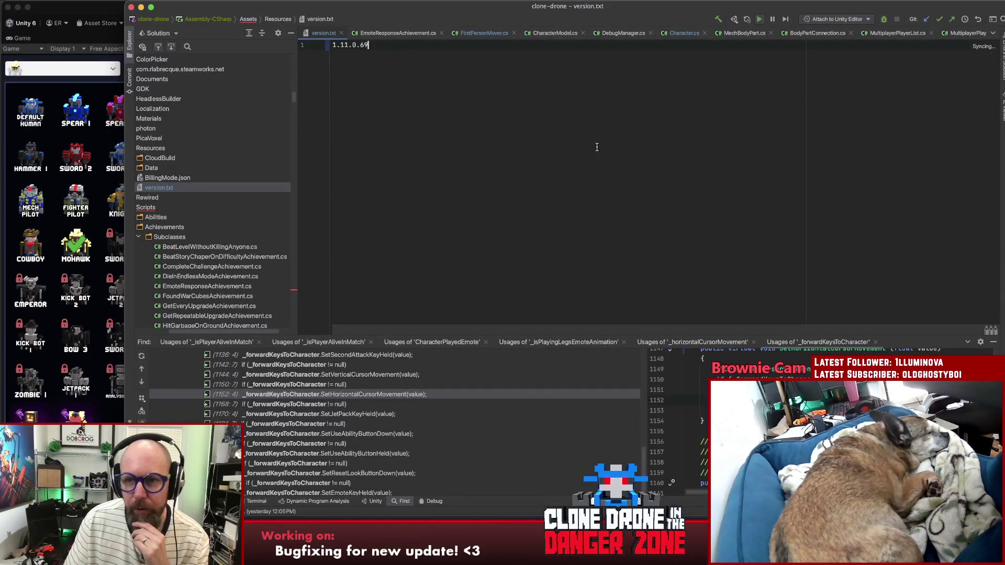
key("super+Tab")
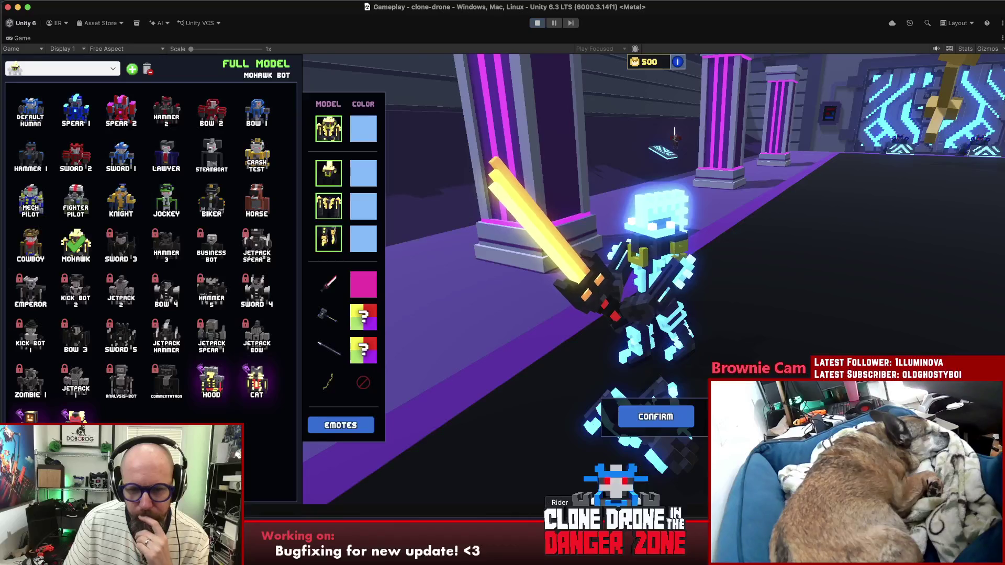
left_click(559, 542)
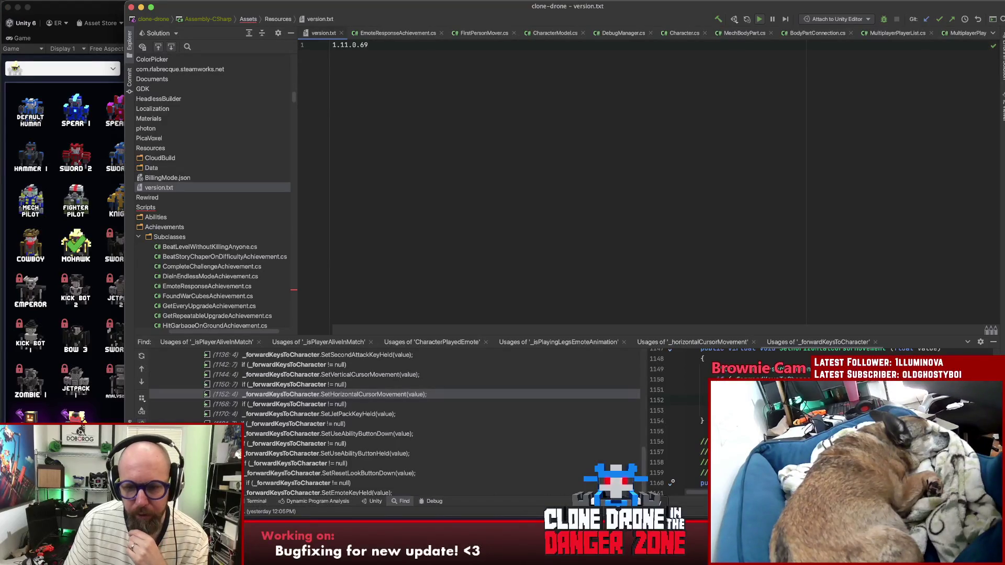
key("super+Tab")
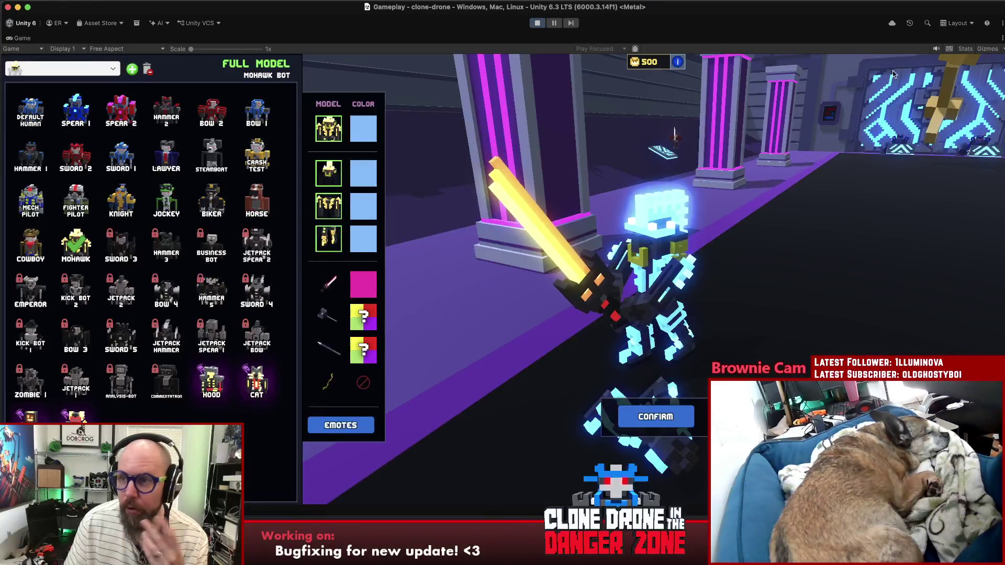
Step: Untick Maximize on the Game view to restore the full editor layout
left_click(1001, 23)
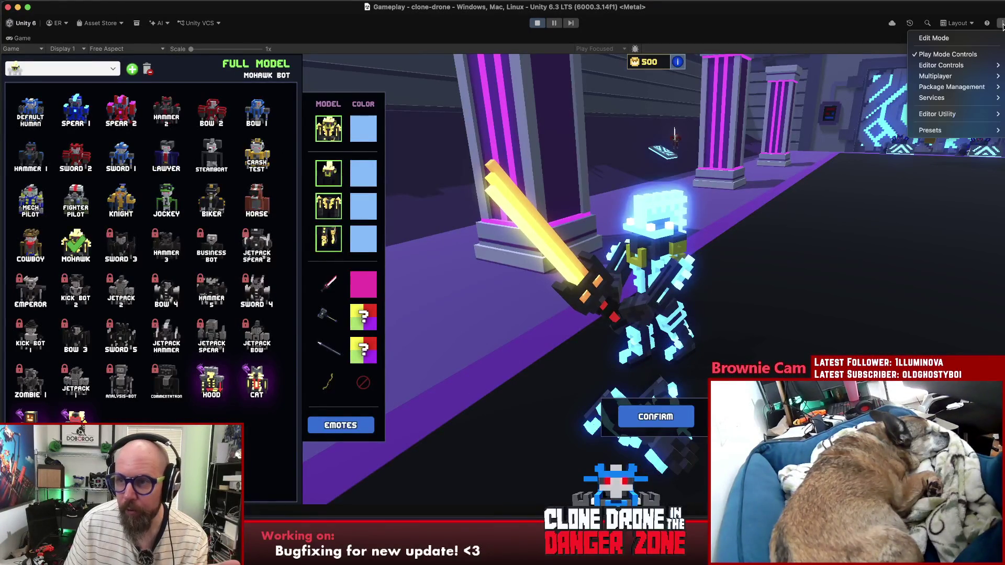
left_click(1001, 36)
left_click(1002, 37)
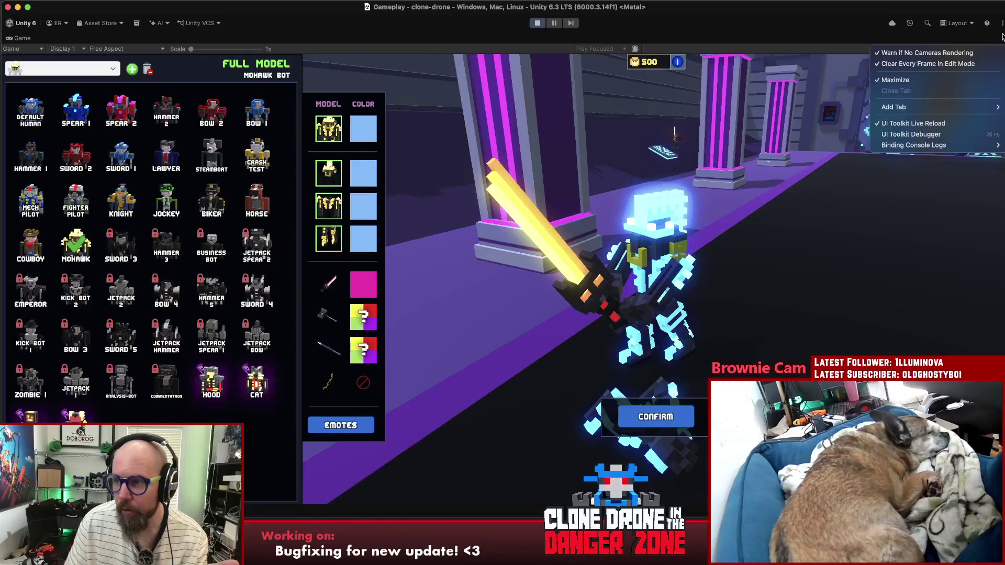
left_click(947, 81)
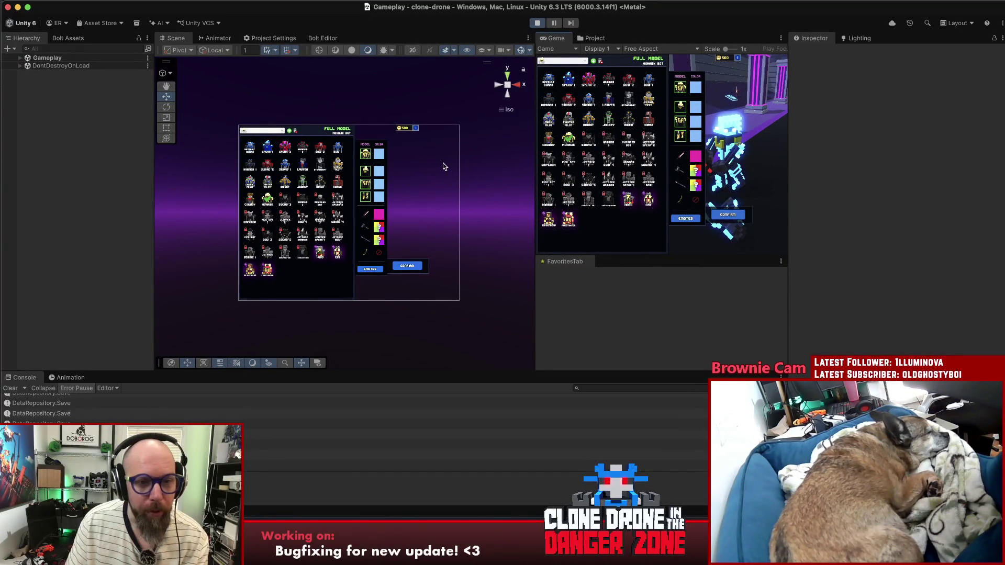
Step: Search the Hierarchy for 'catswo' and frame the third, fourth and fifth CatSword(Clone) objects
scroll(399, 173, "down", 3)
scroll(407, 174, "up", 4)
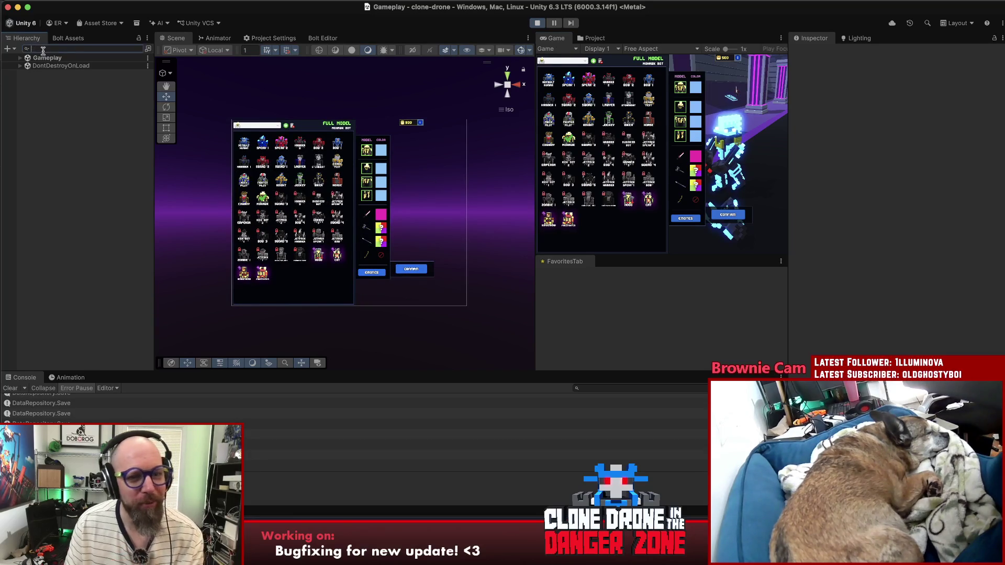
type("catswo")
double_click(53, 82)
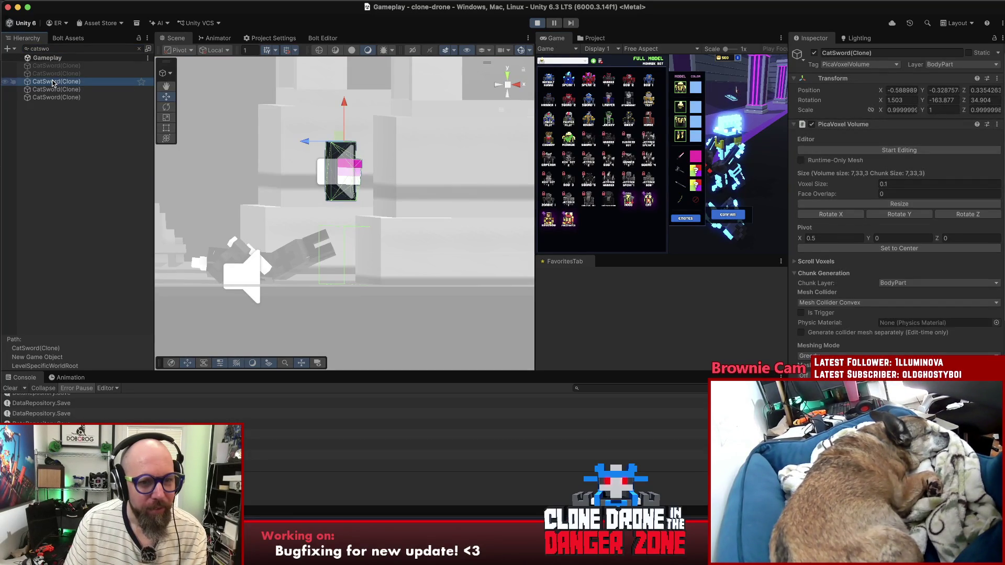
double_click(61, 90)
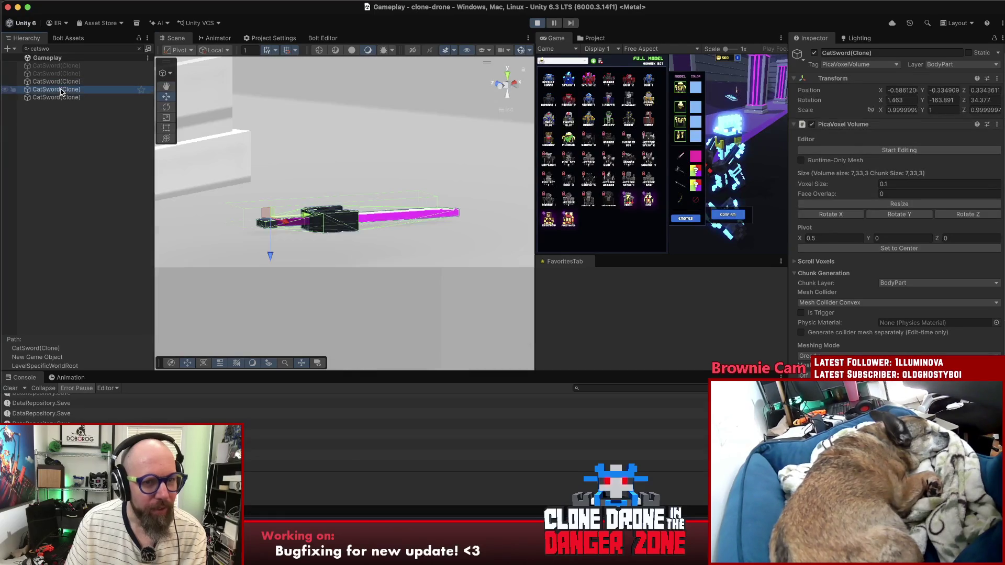
double_click(56, 98)
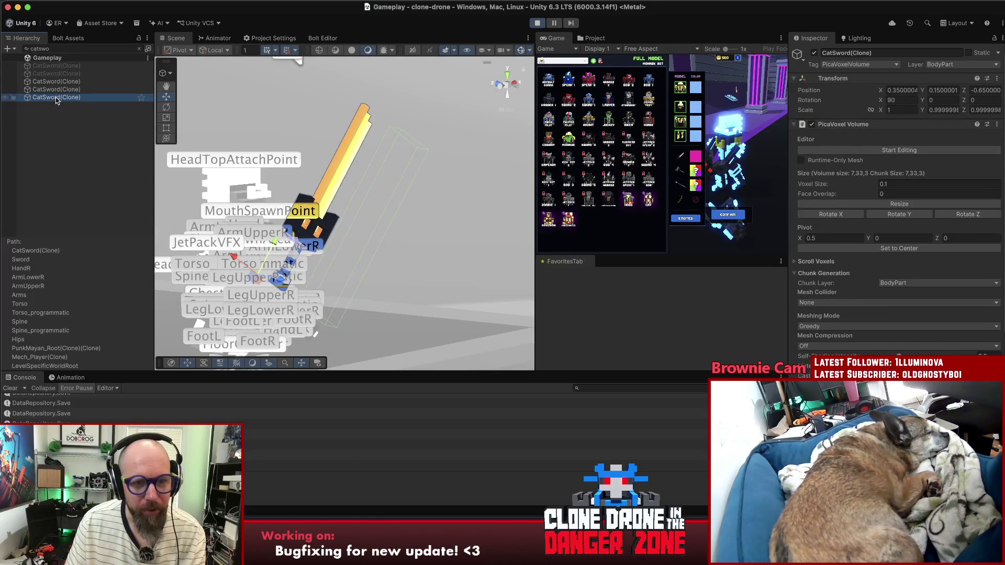
Step: Clear the Hierarchy search, scroll the Inspector to Replace Voxel Color, and widen the Hierarchy panel
left_click(139, 48)
scroll(834, 315, "down", 10)
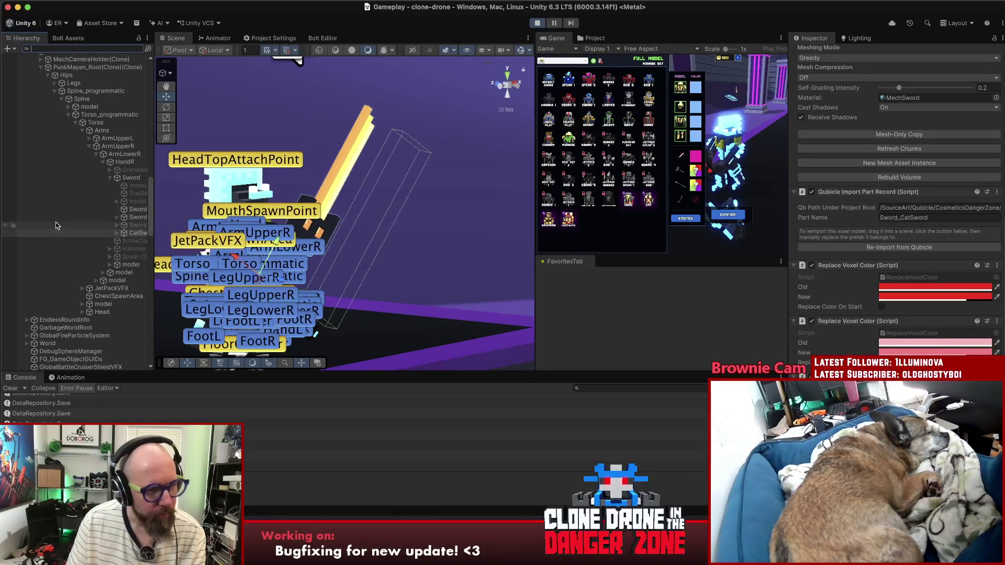
left_click_drag(154, 205, 246, 205)
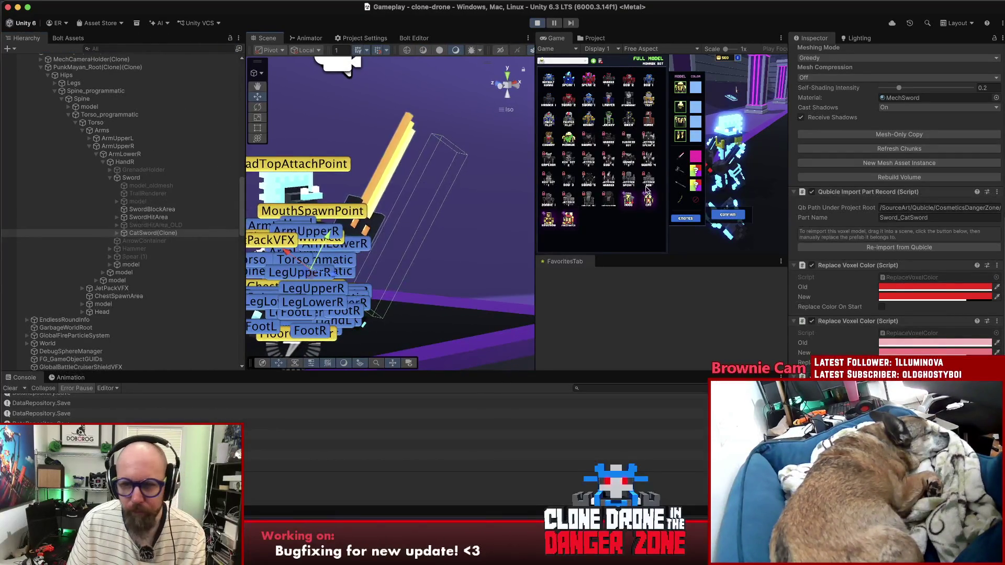
Step: Change the in-game sword colour to lime and select CatSword(Clone) in the Hierarchy
left_click(695, 157)
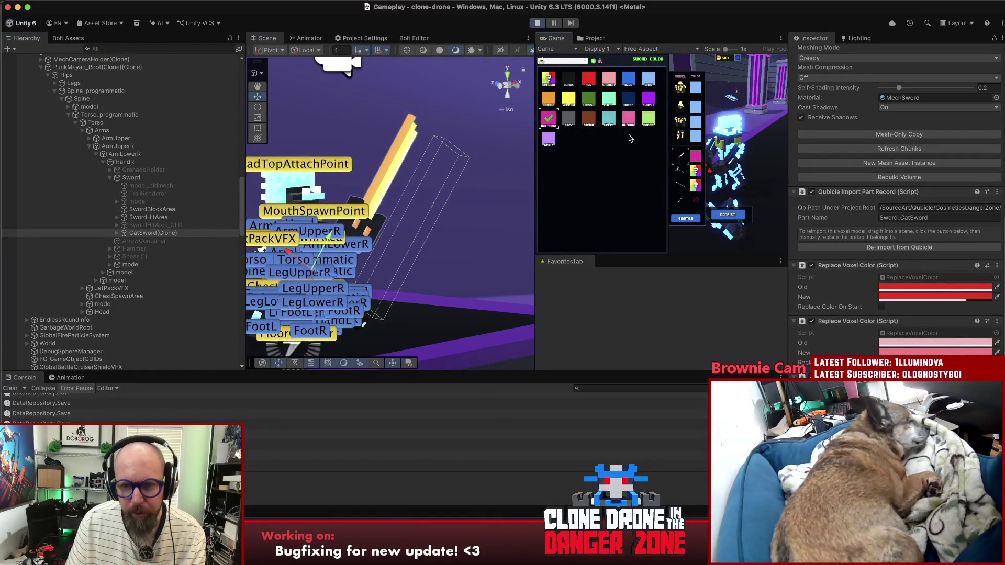
left_click(648, 119)
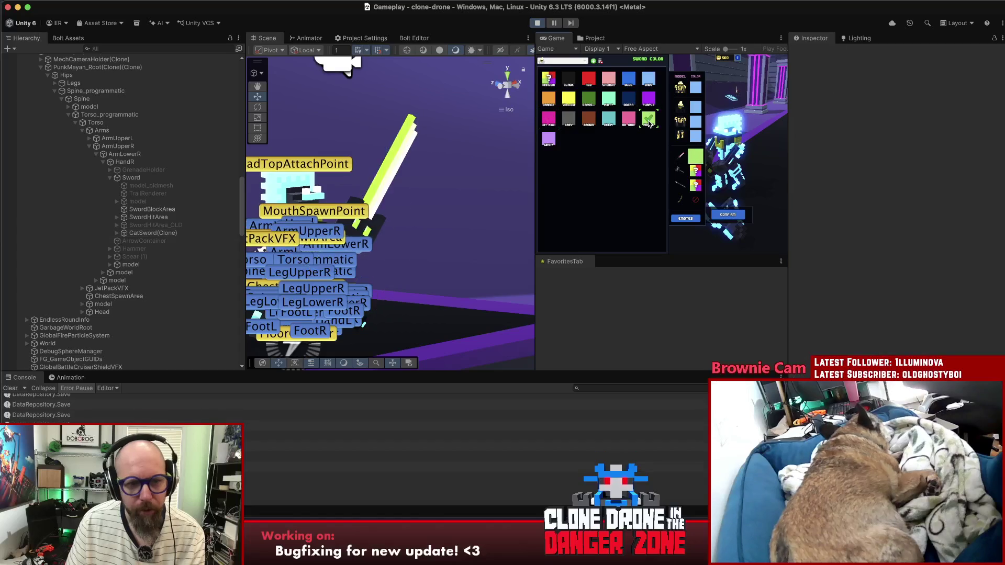
left_click(152, 233)
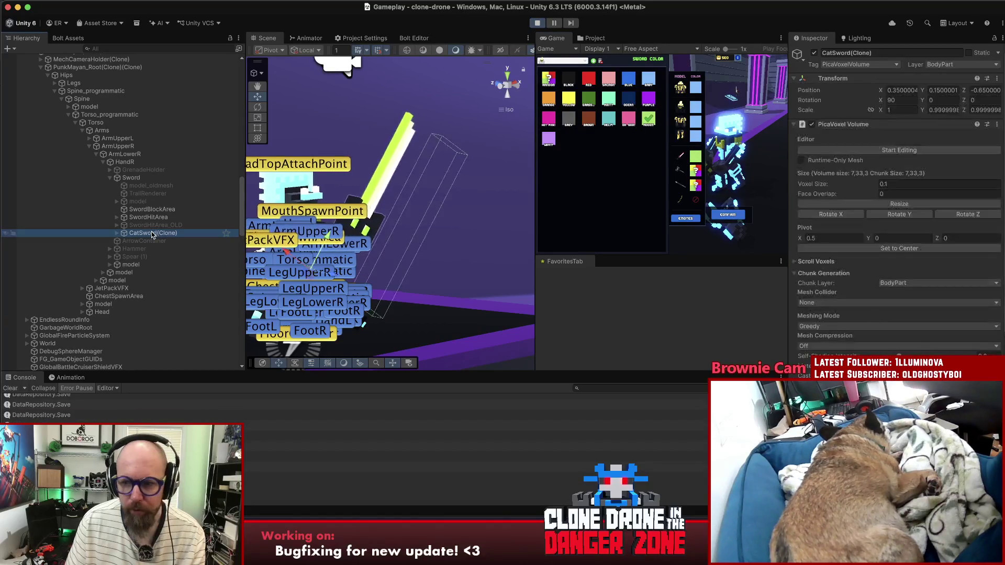
Step: Recheck CatSword(Clone)'s colour-replace settings, then go back to the Full Model choices
scroll(875, 263, "down", 5)
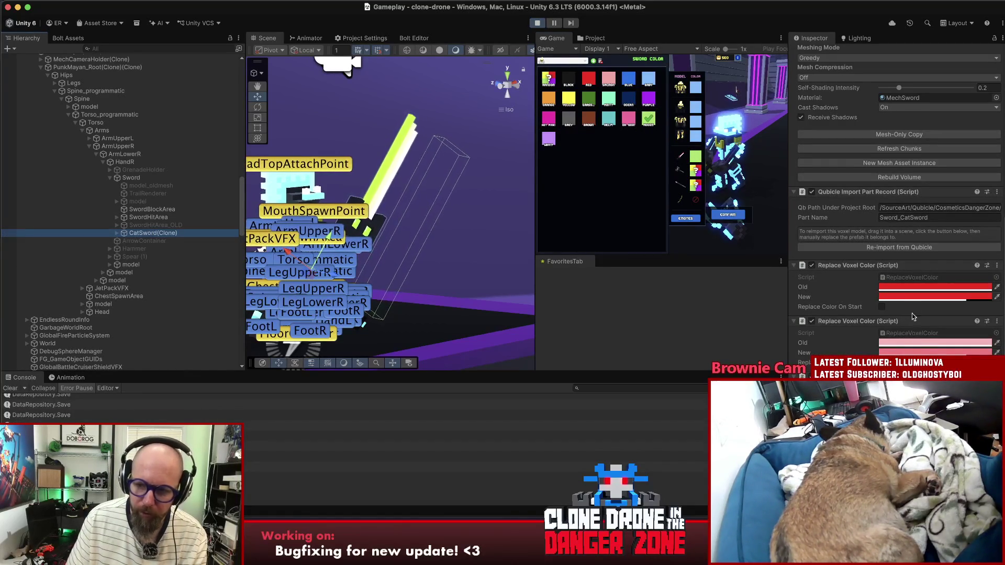
left_click(680, 88)
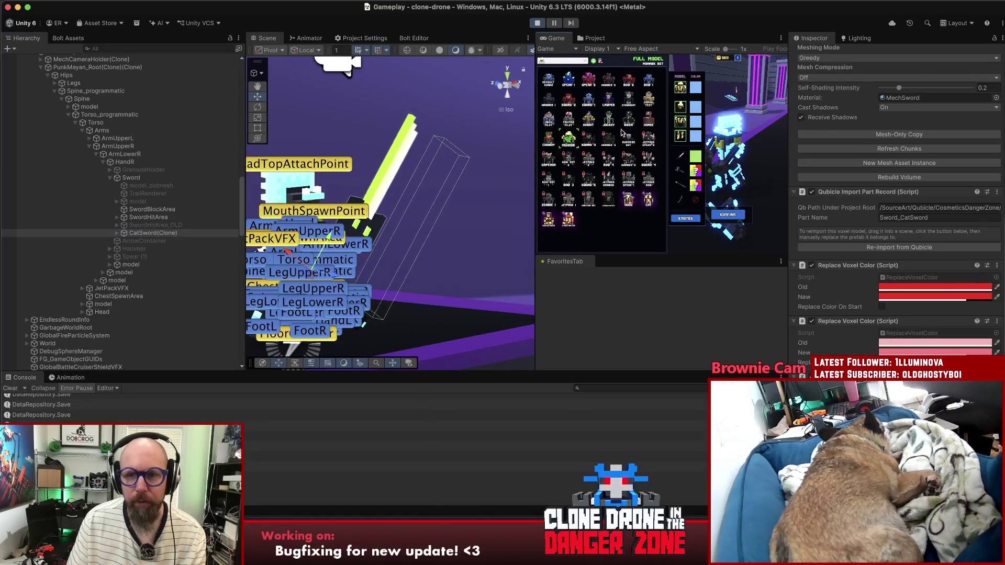
left_click(568, 139)
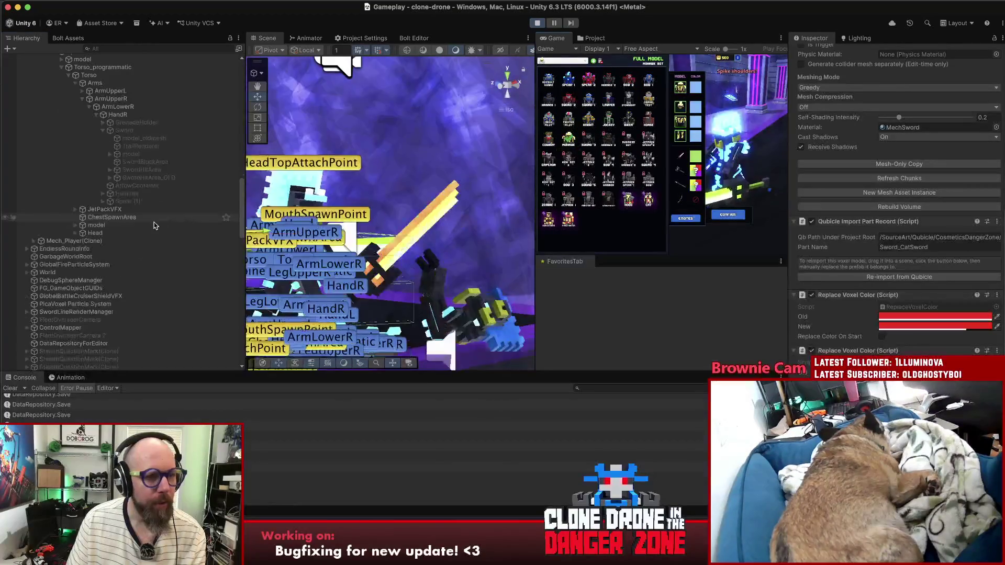
scroll(161, 220, "down", 3)
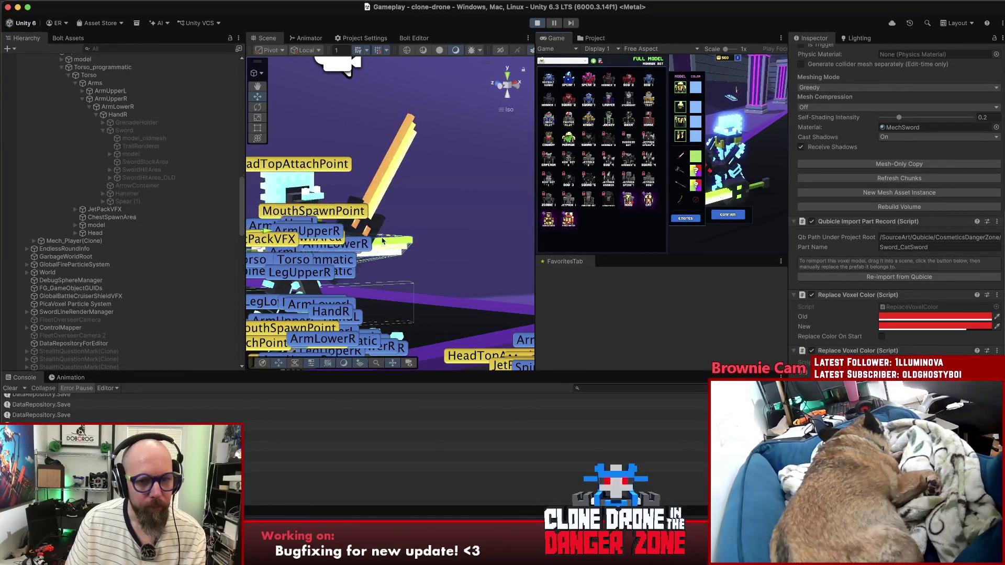
left_click(388, 179)
left_click(388, 179)
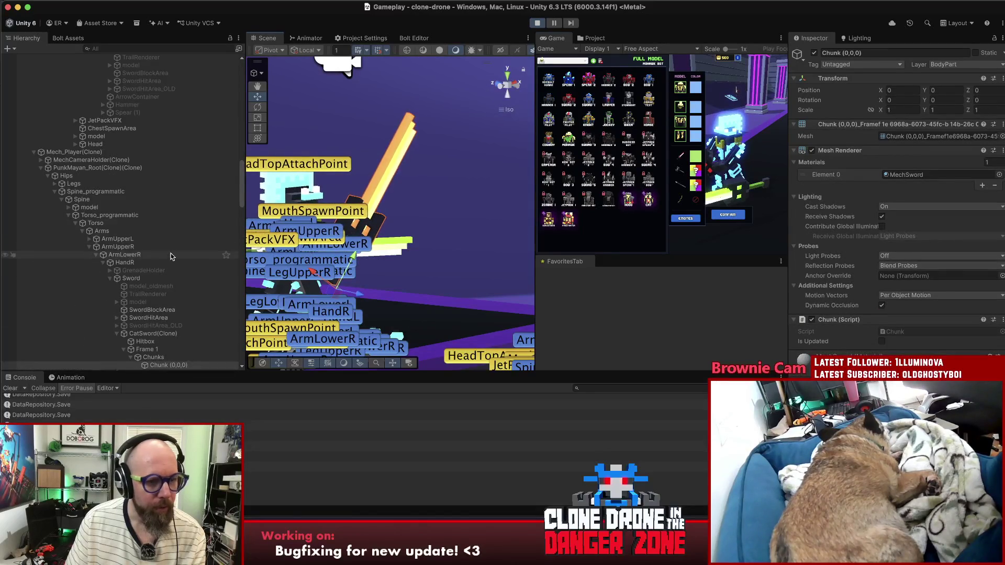
left_click(153, 228)
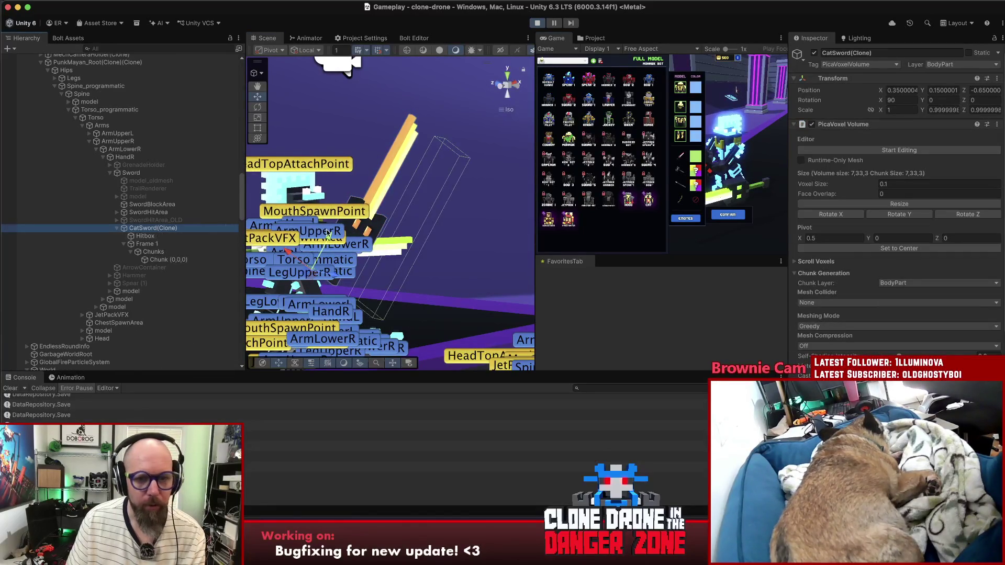
mouse_move(419, 207)
left_mouse_down()
mouse_move(403, 209)
mouse_move(429, 210)
mouse_move(419, 209)
left_mouse_up()
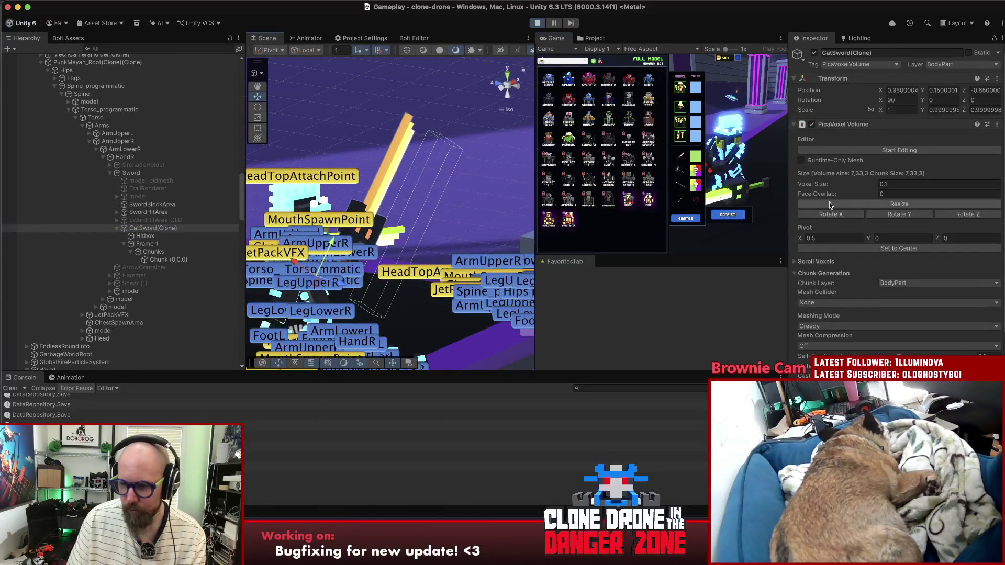
scroll(880, 208, "down", 10)
scroll(889, 199, "down", 3)
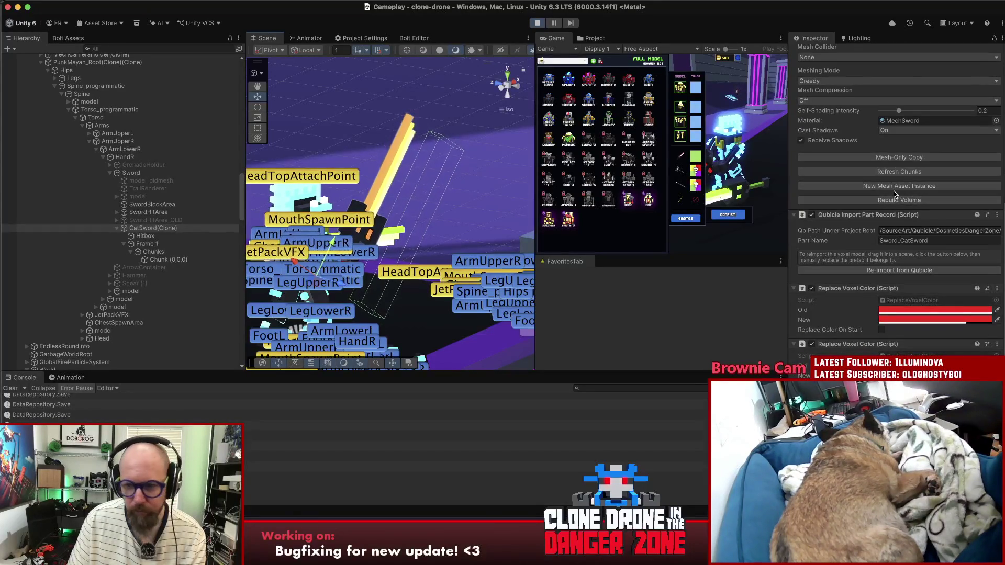
scroll(892, 194, "down", 2)
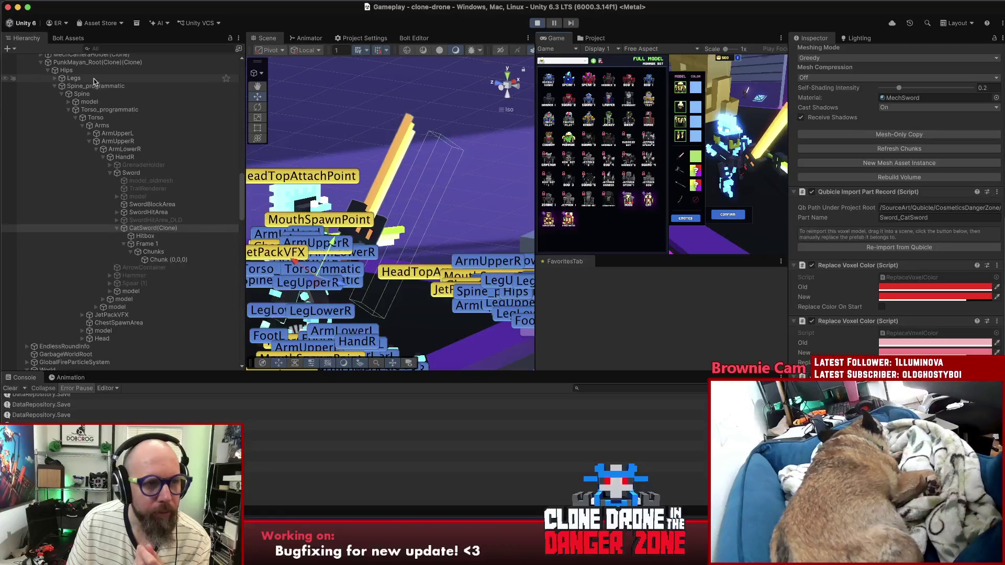
Step: Show PunkMayan_Root(Clone)(Clone)'s four Replace Voxel Colors In Children pairs and open that script
left_click(90, 63)
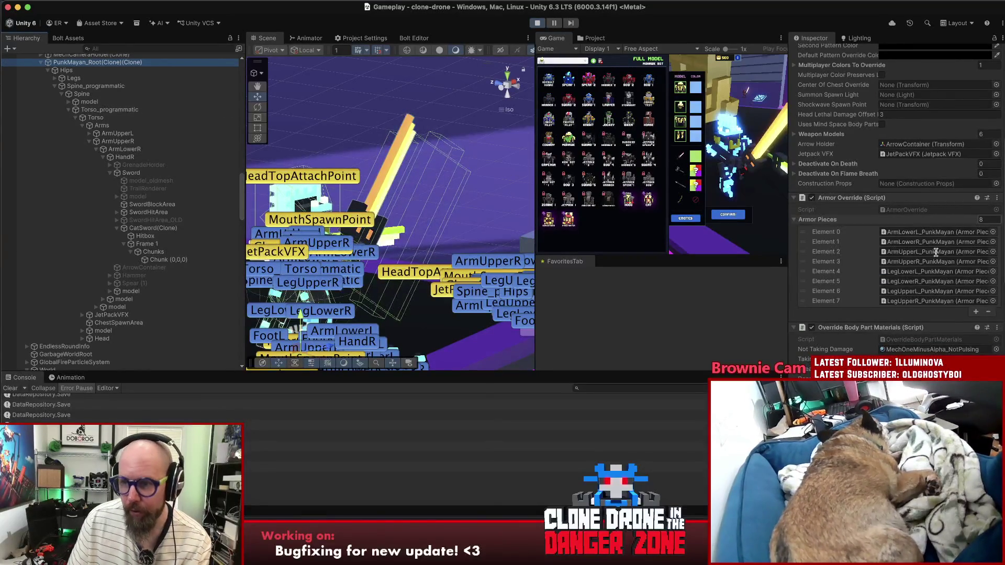
scroll(911, 288, "down", 5)
scroll(911, 288, "down", 10)
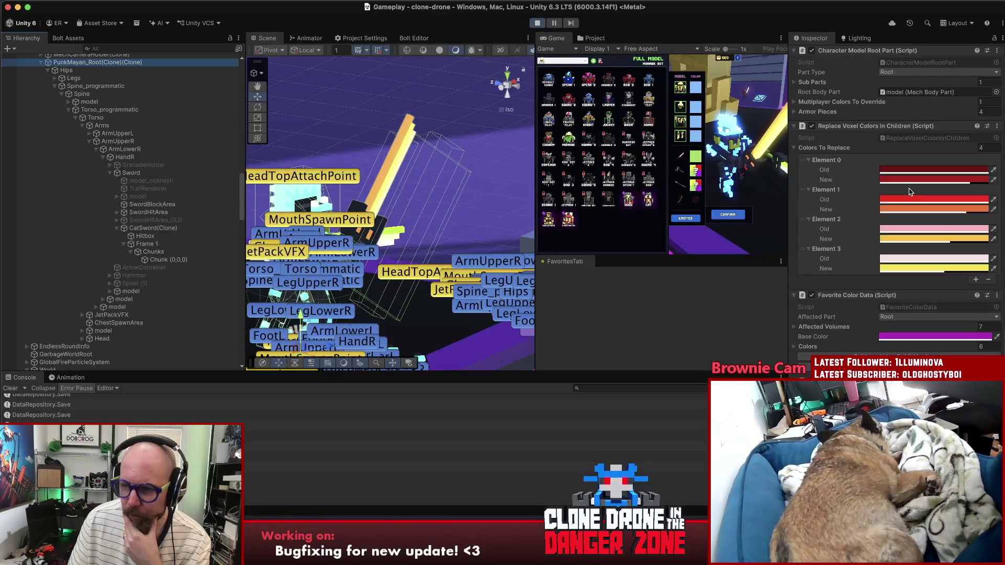
double_click(913, 138)
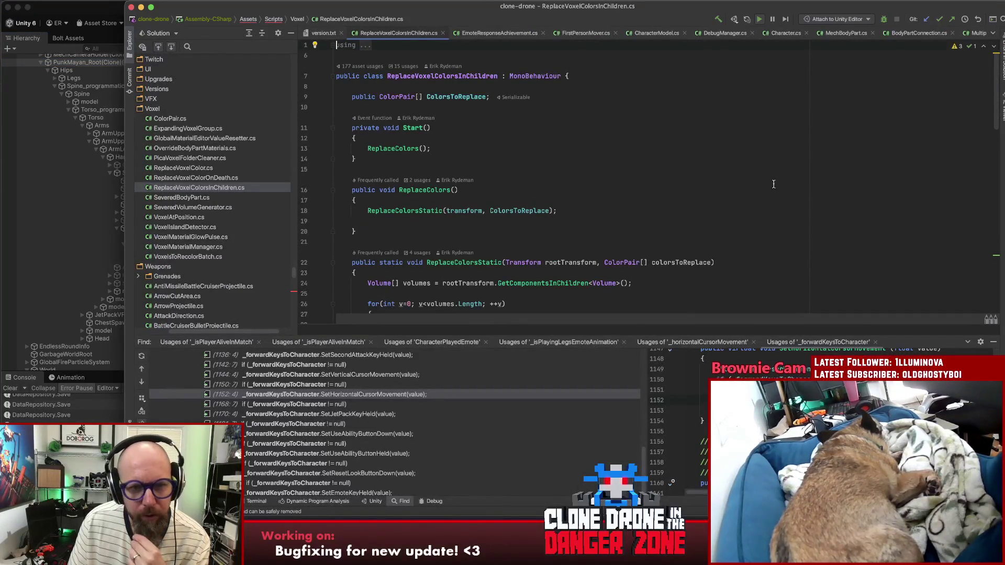
Step: Read the ReplaceColors call in Start and scroll through ReplaceVoxelColorsInChildren's code
left_click(404, 150)
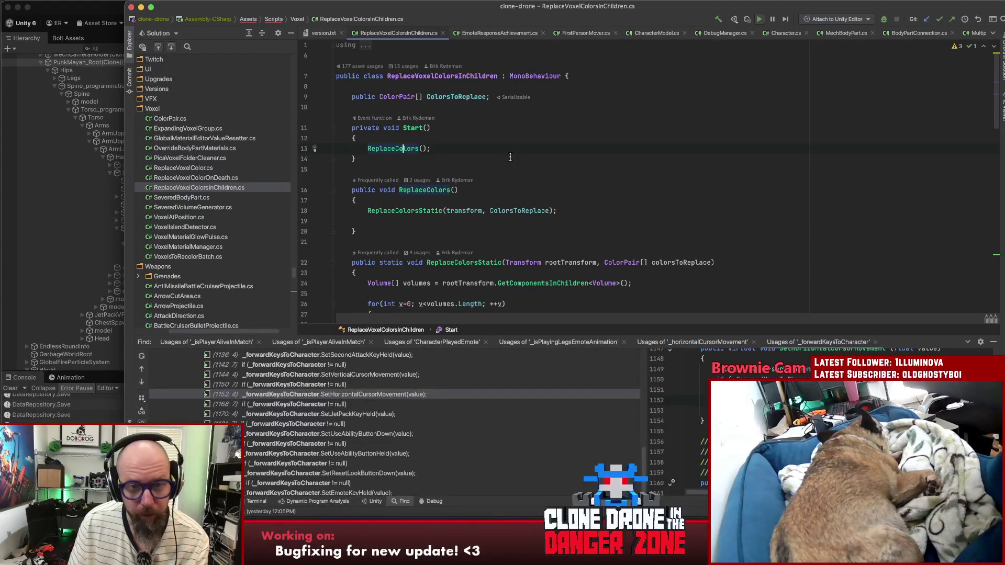
scroll(509, 157, "down", 10)
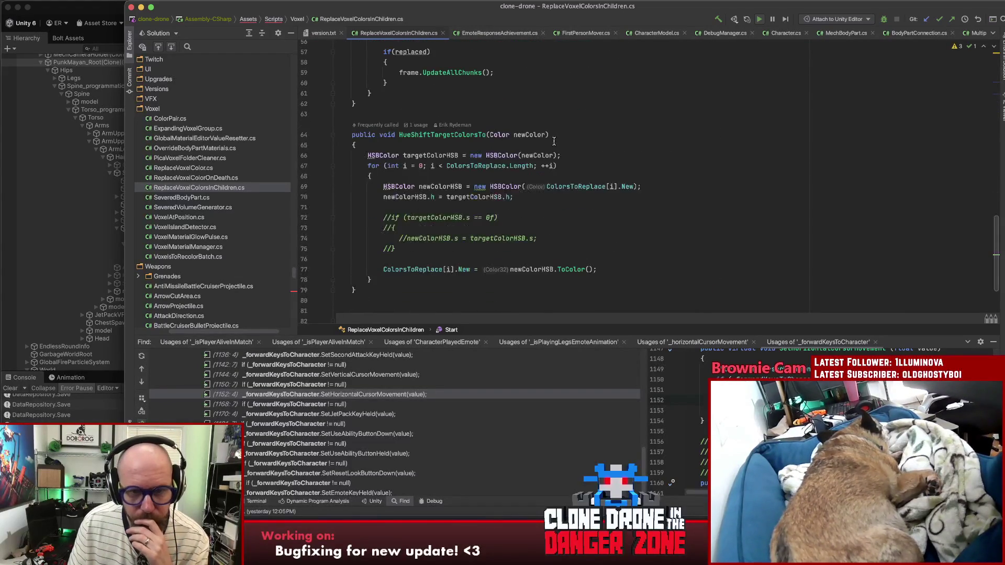
scroll(551, 140, "down", 3)
scroll(546, 139, "up", 15)
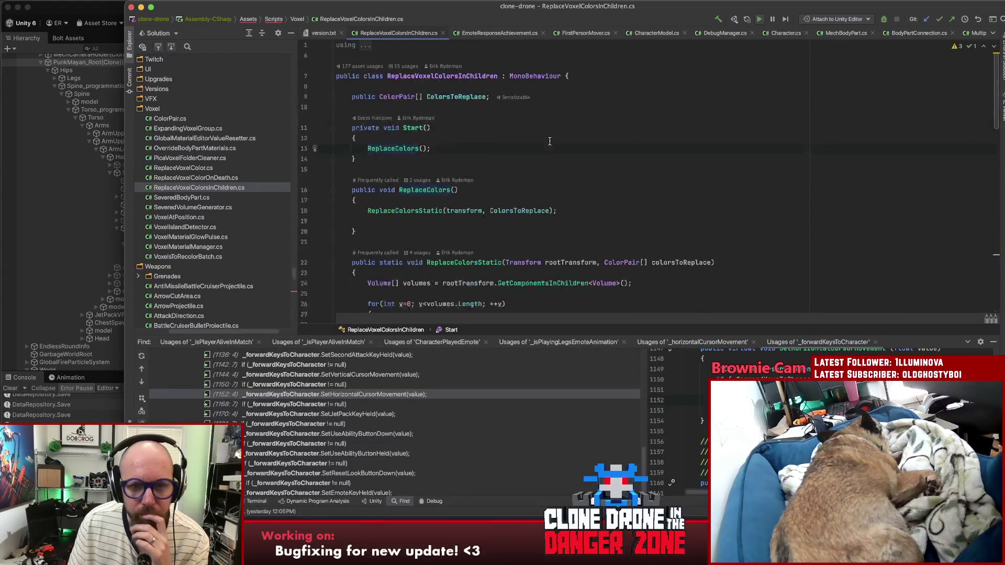
scroll(529, 123, "down", 1)
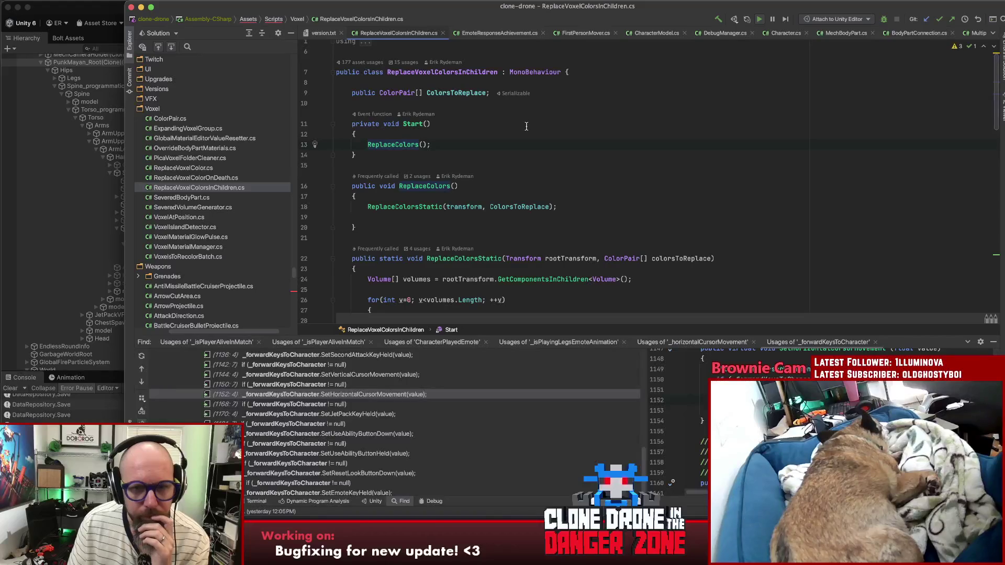
scroll(526, 125, "down", 4)
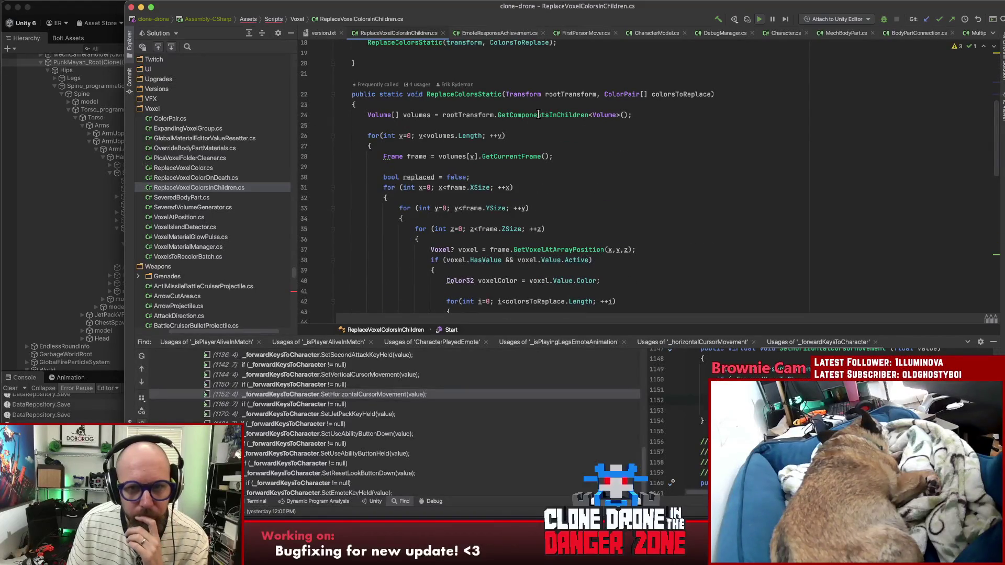
Step: Study ReplaceColorsStatic's line collecting child Volumes, then return to Unity with CatSword(Clone) selected
key("alt+shift+Left")
key("alt+shift+Left")
key("alt+shift+Left")
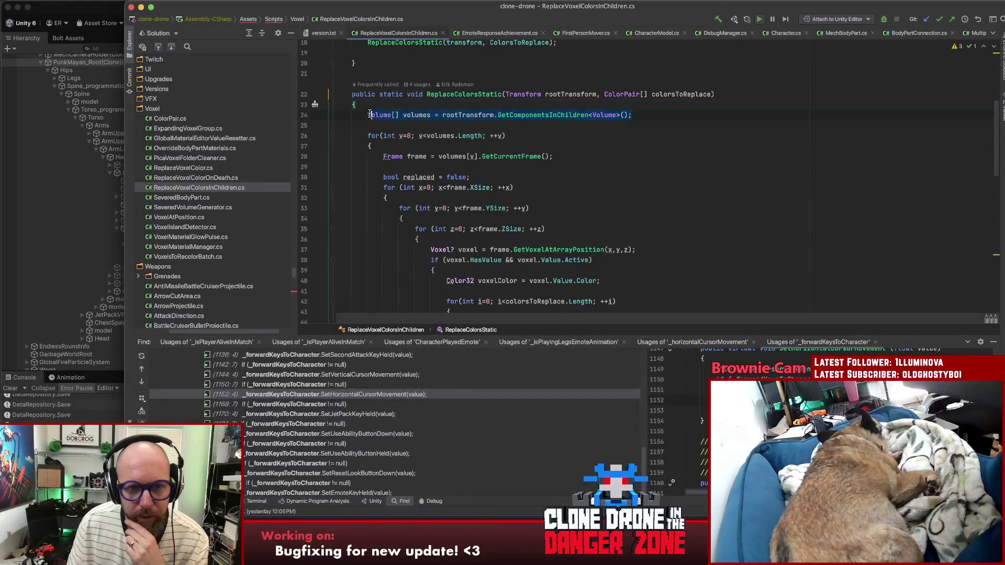
left_click(658, 117)
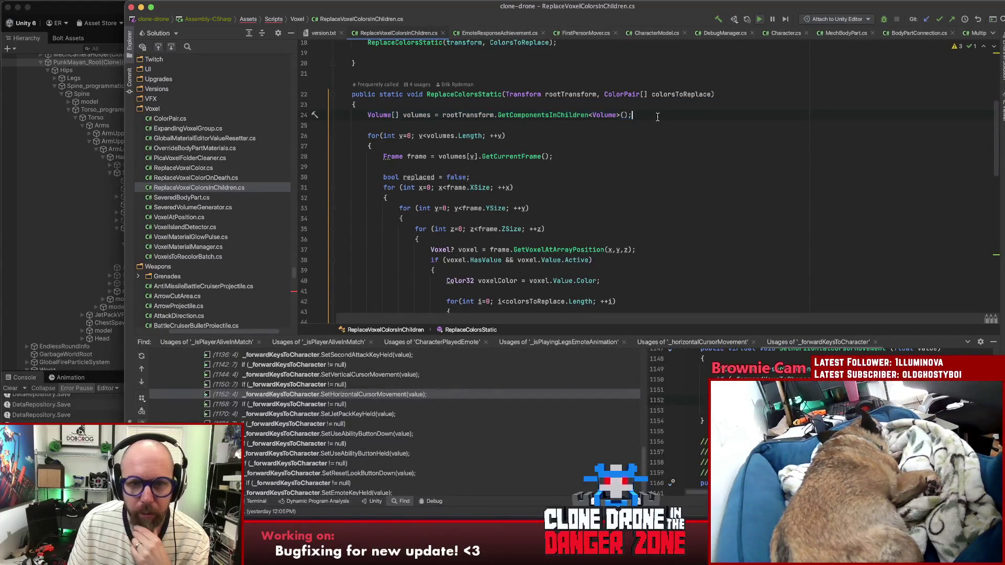
scroll(660, 119, "up", 5)
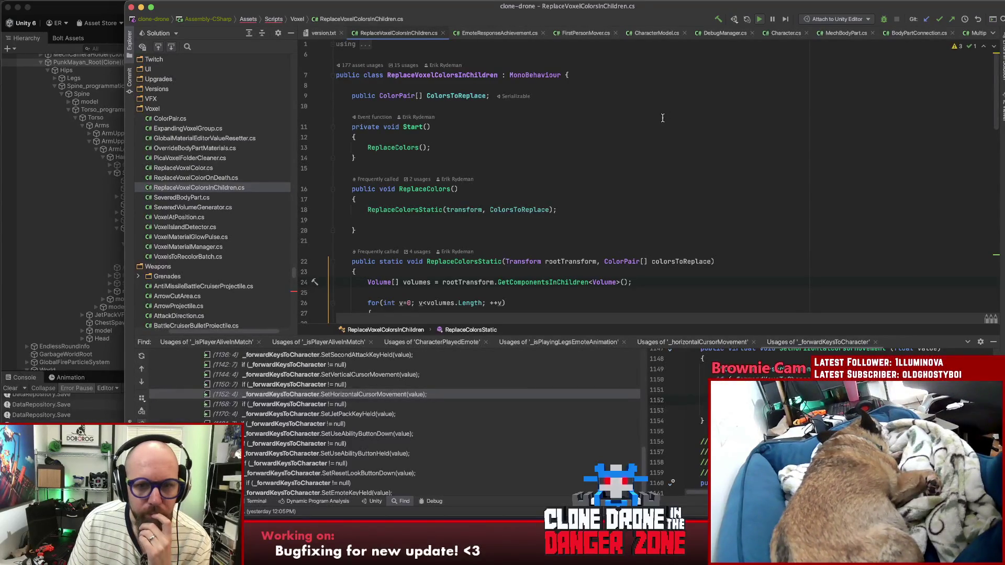
scroll(648, 120, "down", 3)
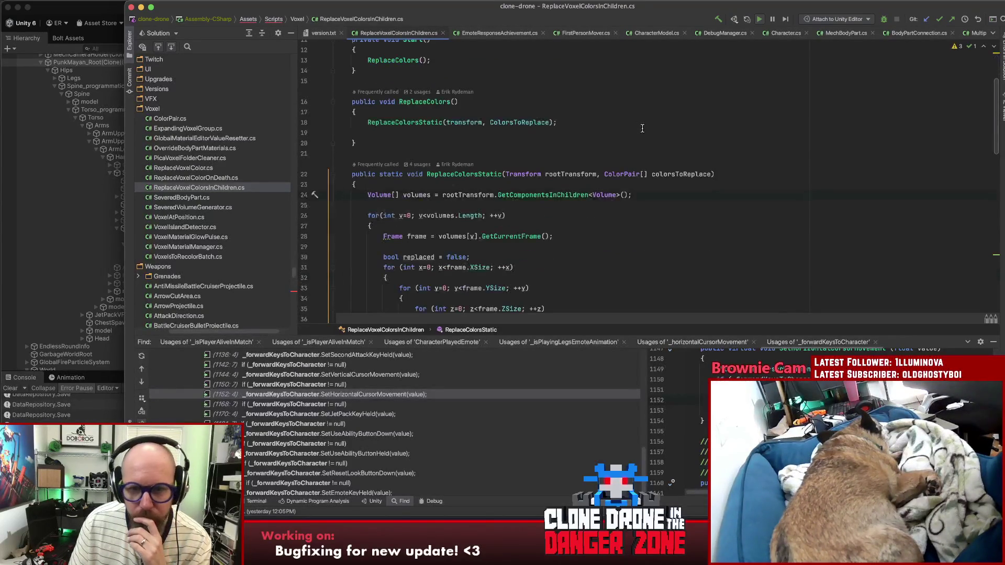
scroll(628, 131, "down", 2)
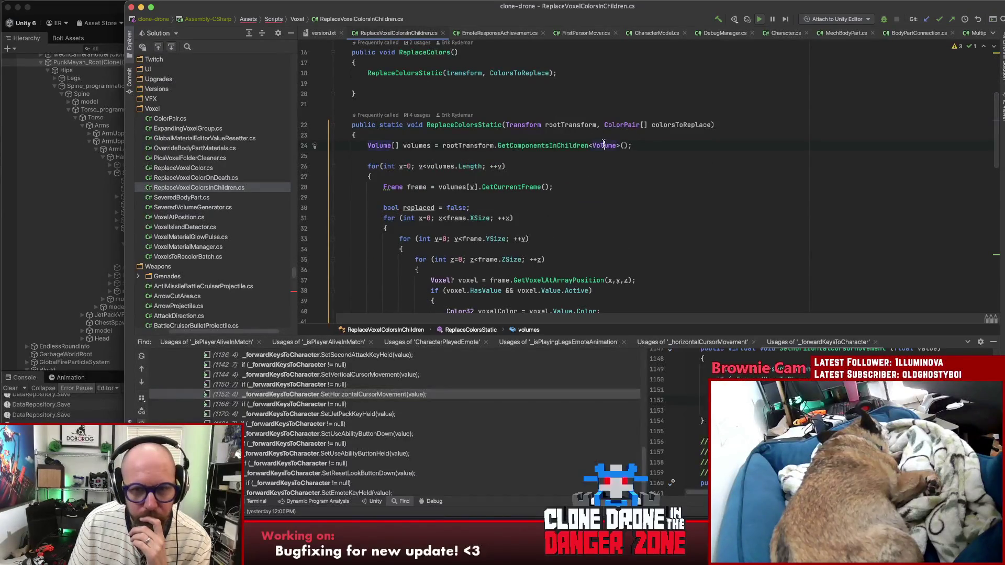
left_click(687, 150)
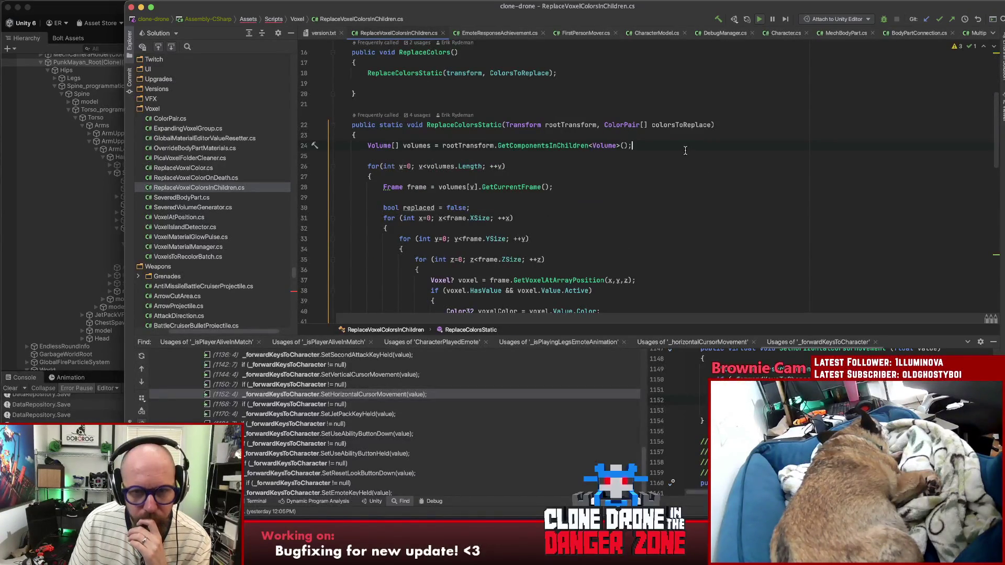
scroll(691, 150, "down", 3)
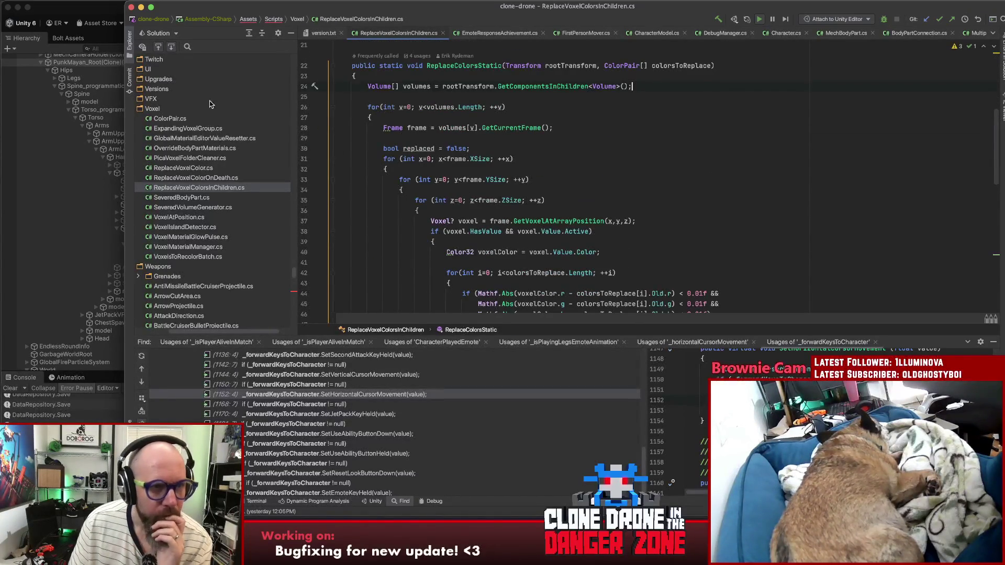
mouse_move(265, 9)
left_mouse_down()
mouse_move(392, 11)
mouse_move(321, 13)
left_mouse_up()
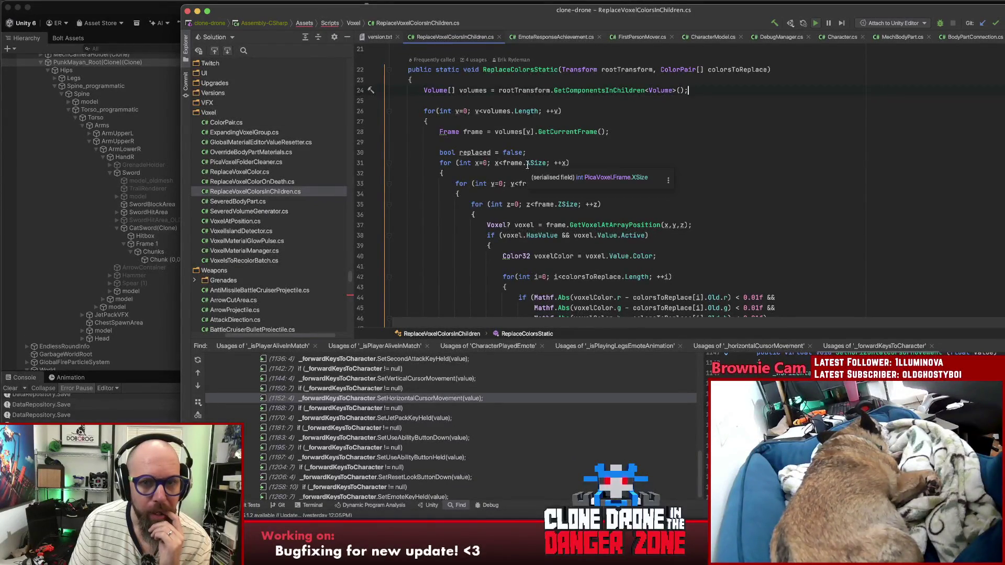
left_click(146, 230)
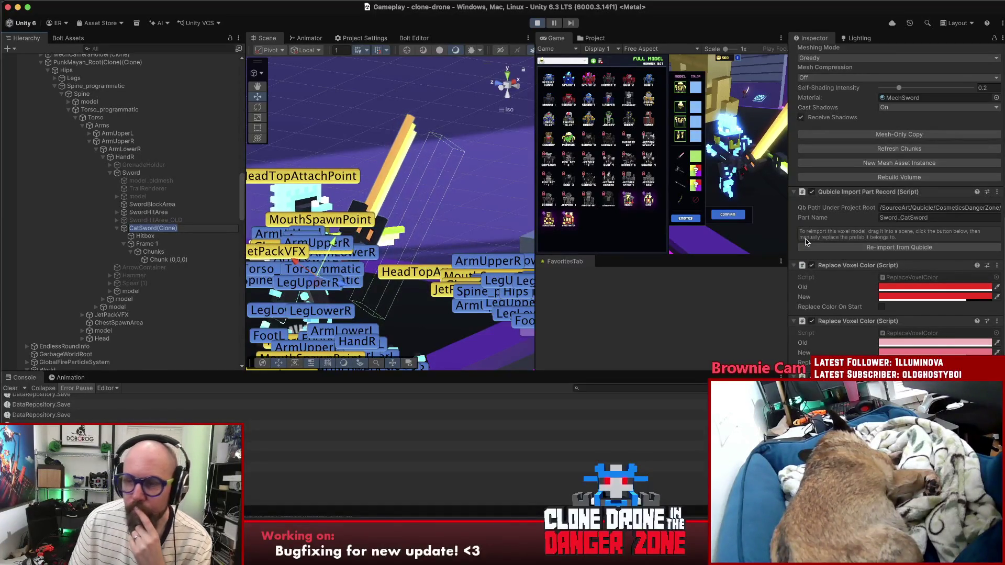
Step: Select CatSword(Clone) and orbit the Scene view to see the sword from another angle
left_click(157, 229)
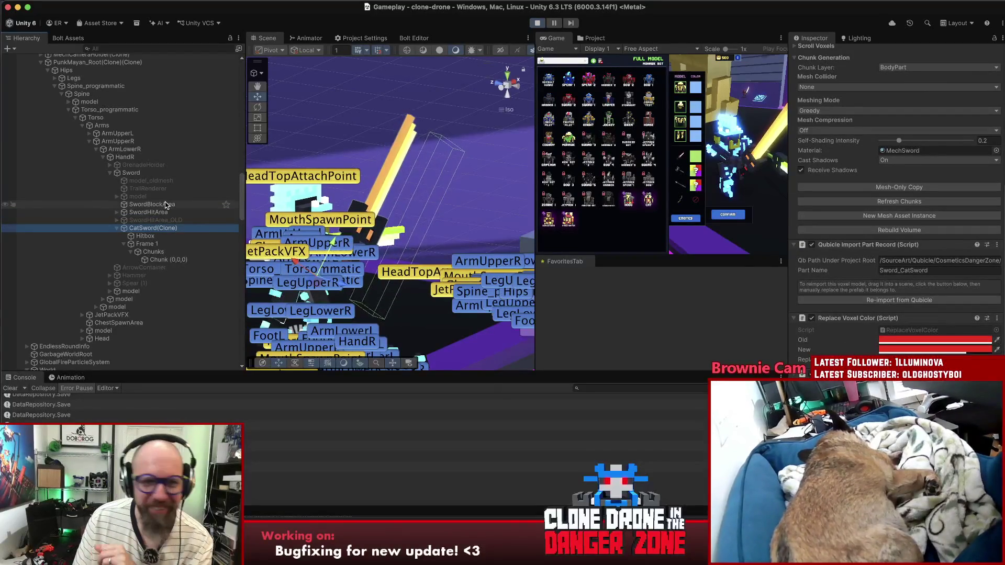
left_click_drag(339, 158, 271, 156)
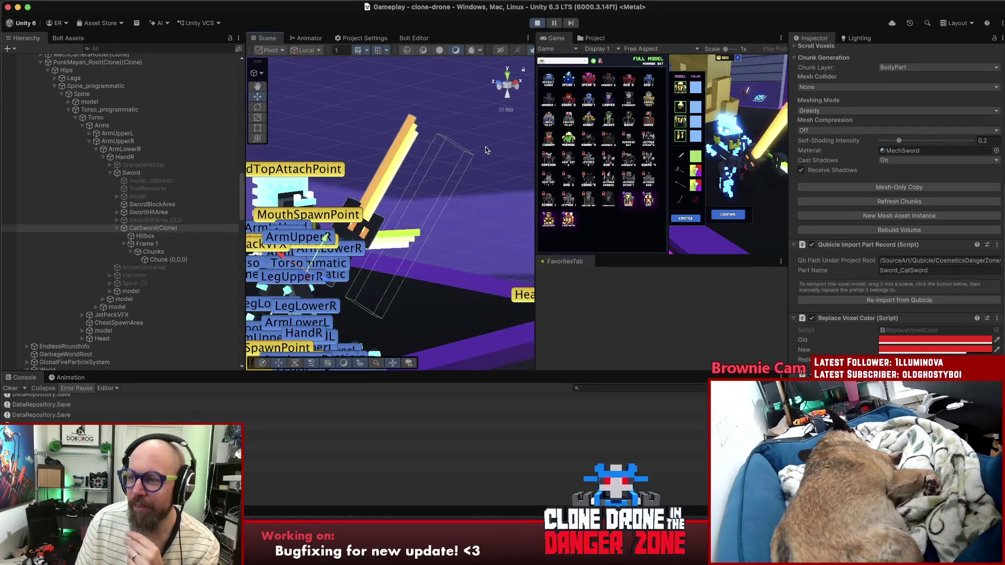
left_click_drag(466, 143, 322, 130)
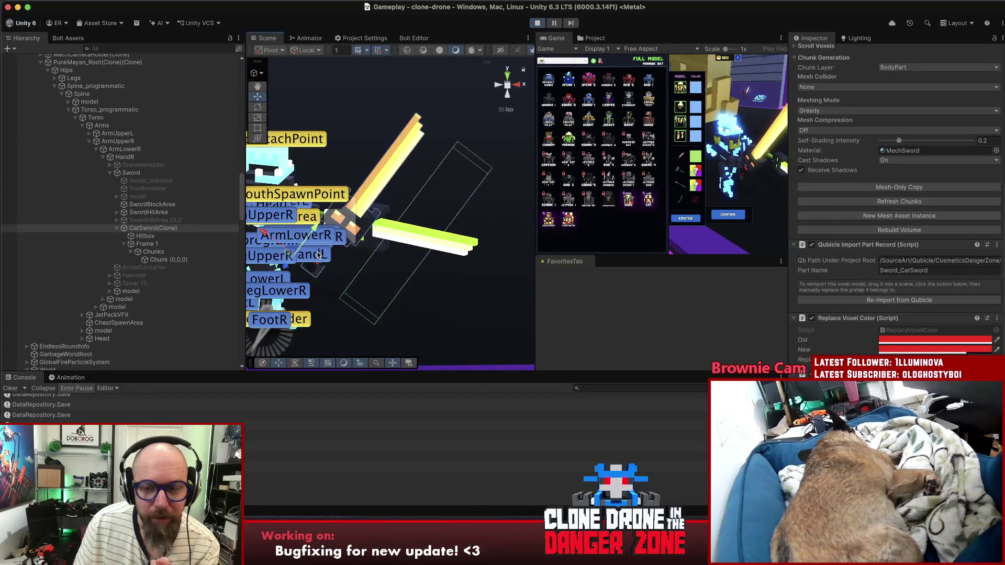
Step: Select PunkMayan_Root(Clone)(Clone) and review its Character Model Root Part and recolour components
left_click(97, 63)
scroll(825, 216, "up", 5)
scroll(825, 217, "down", 10)
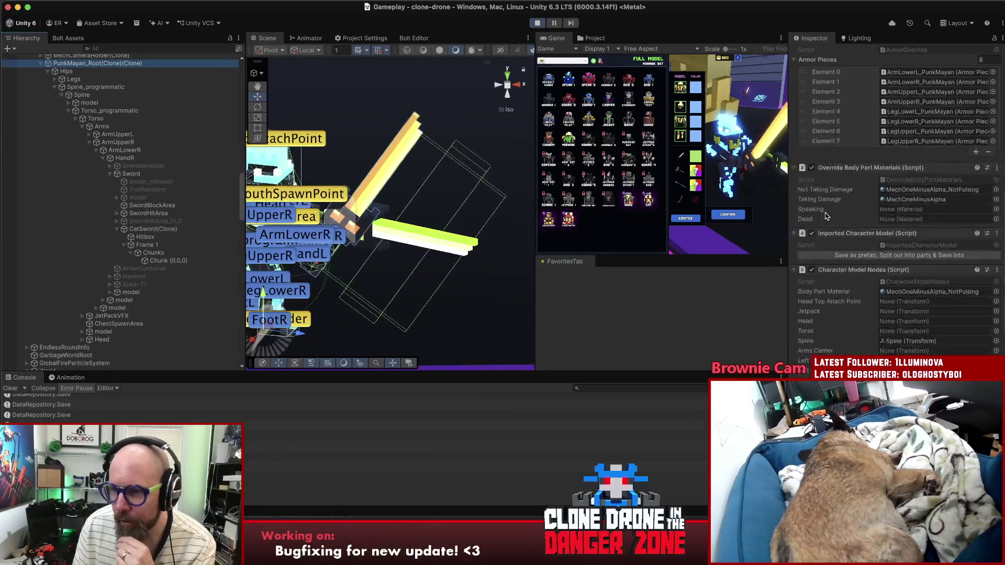
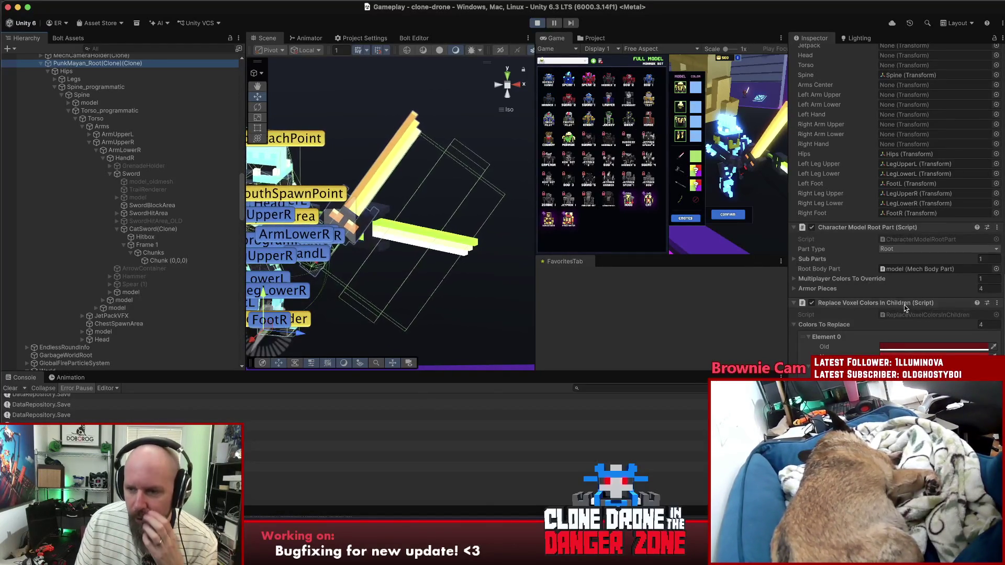
Step: List all 186 usages of the ReplaceVoxelColorsInChildren class with Find Usages (Alt+F7)
double_click(913, 314)
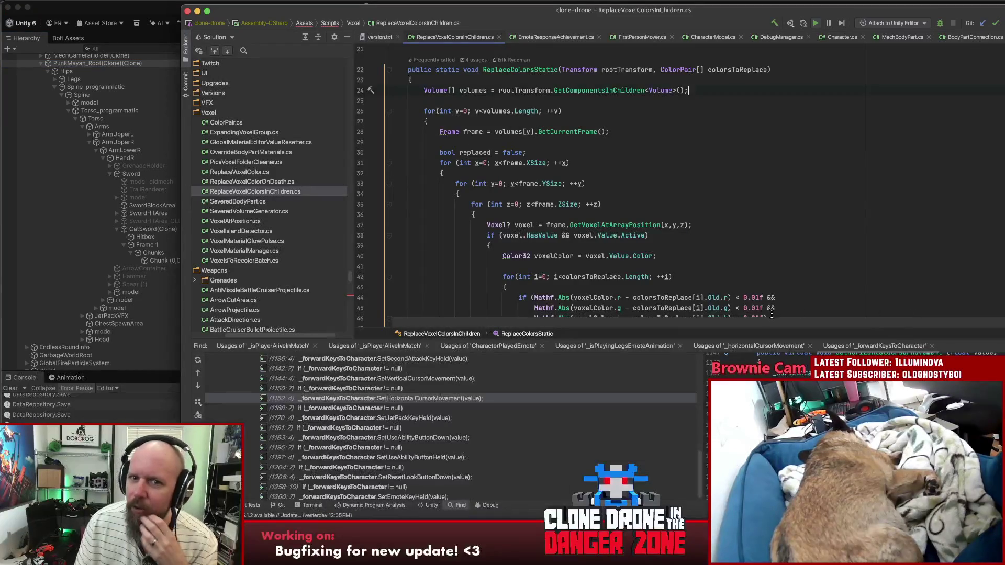
scroll(778, 313, "up", 5)
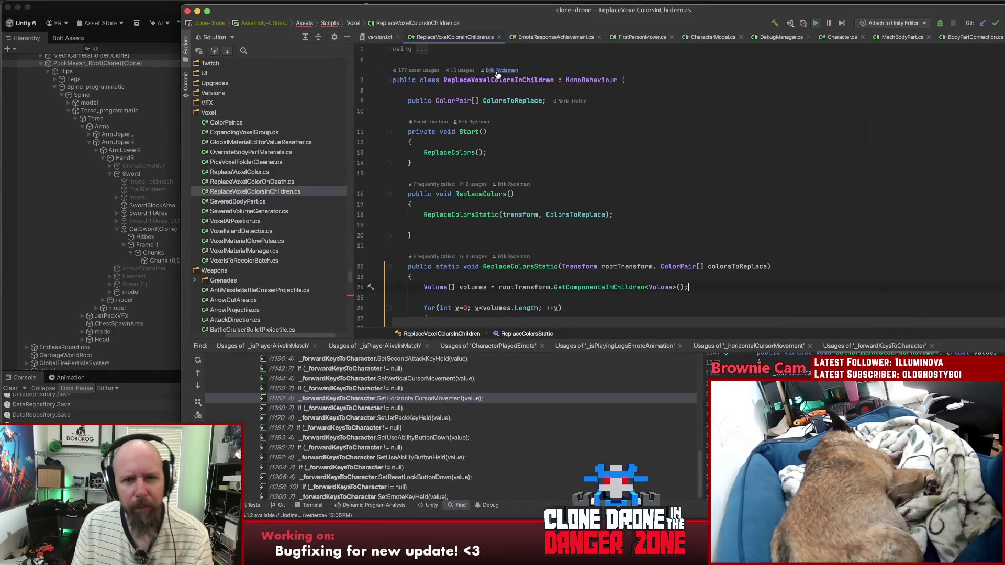
left_click(514, 80)
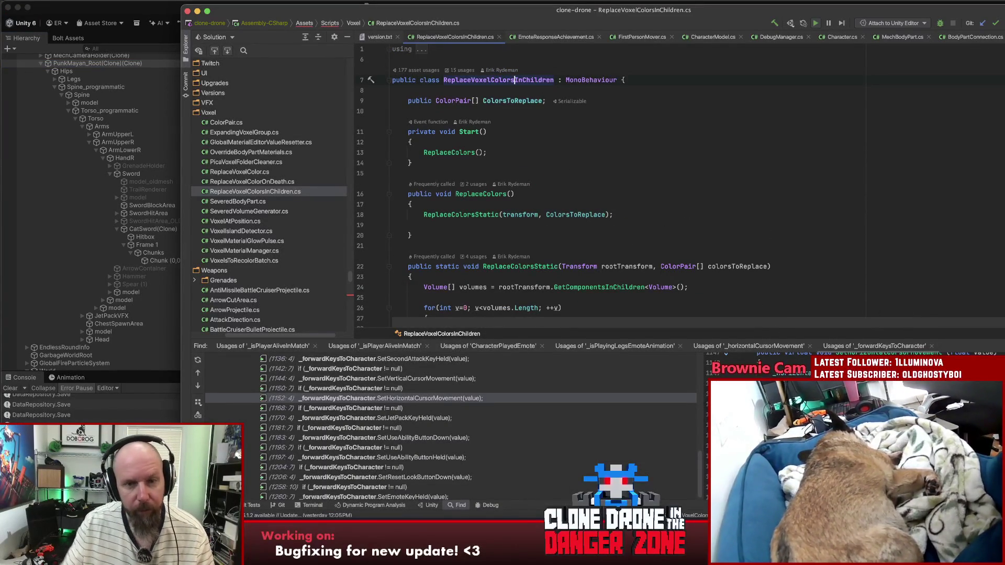
key("alt+F7")
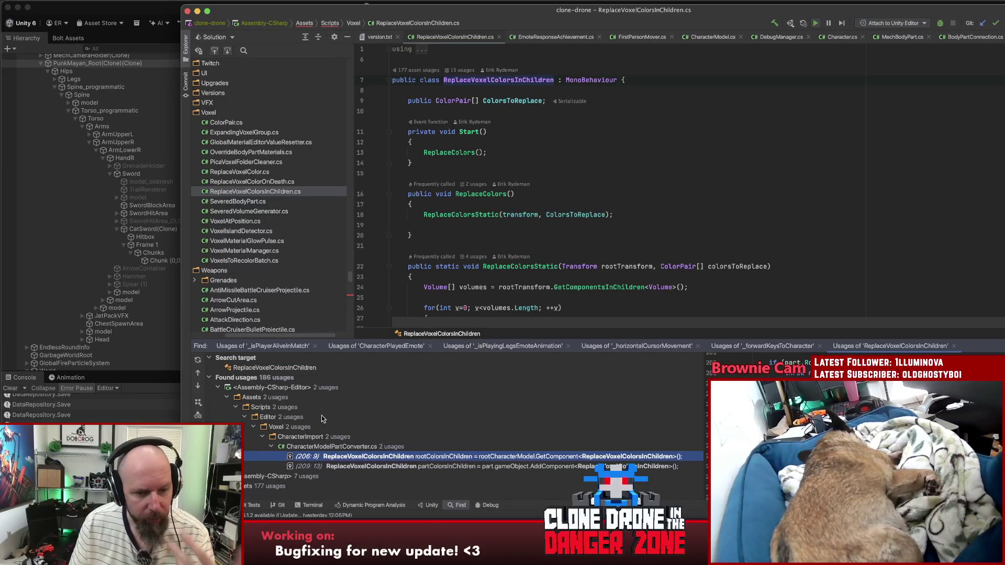
Step: Inspect the ColorsToReplace copy and AddComponent call in CharacterModelPartConverter.cs, then jump to the class declaration
double_click(561, 457)
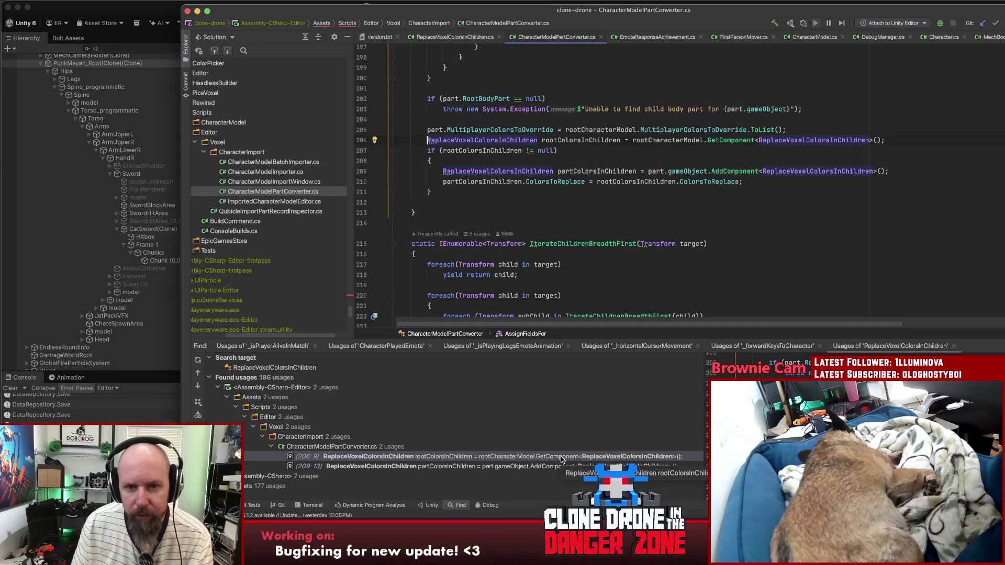
left_click(703, 181)
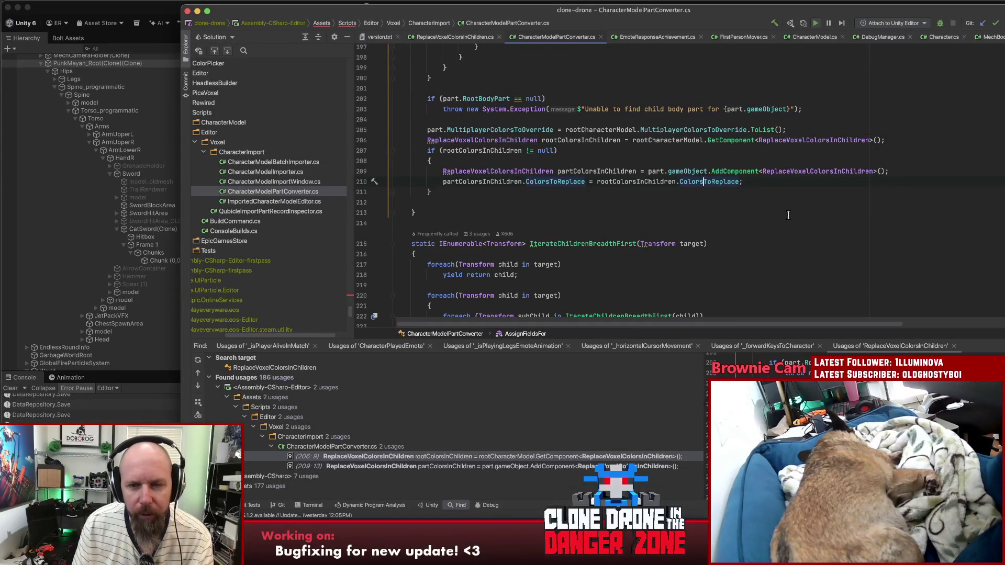
scroll(787, 214, "up", 3)
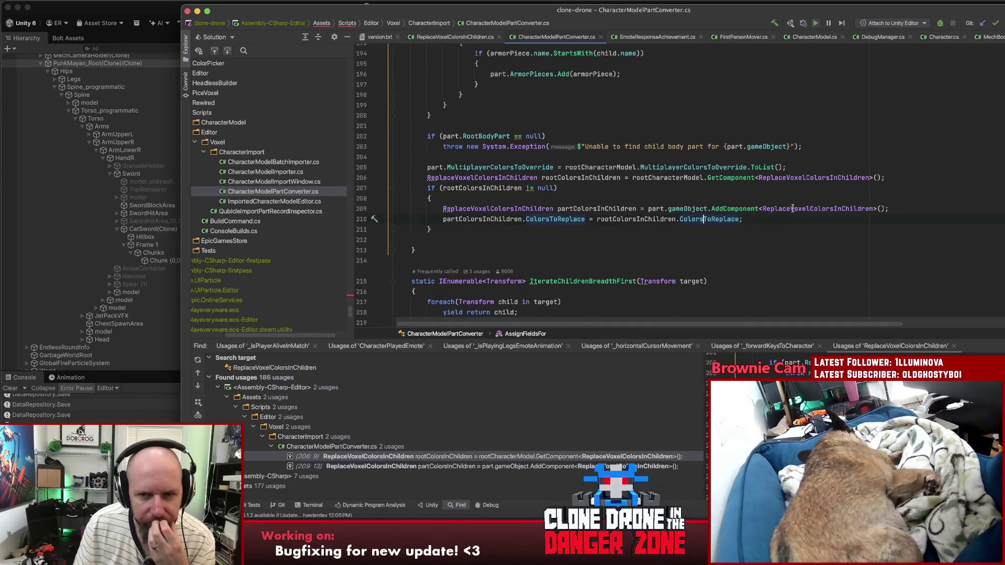
scroll(790, 212, "up", 1)
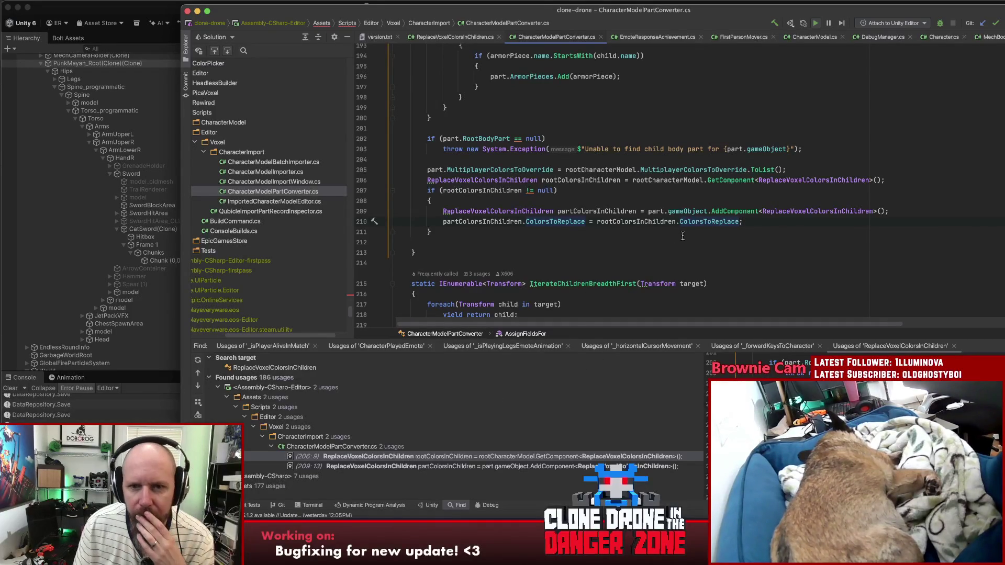
scroll(707, 237, "up", 9)
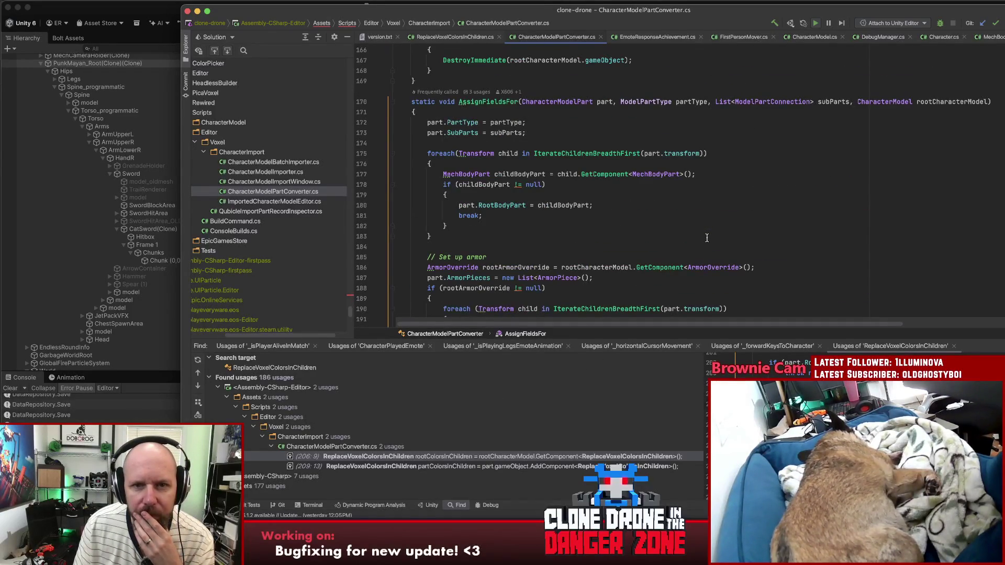
scroll(706, 238, "down", 11)
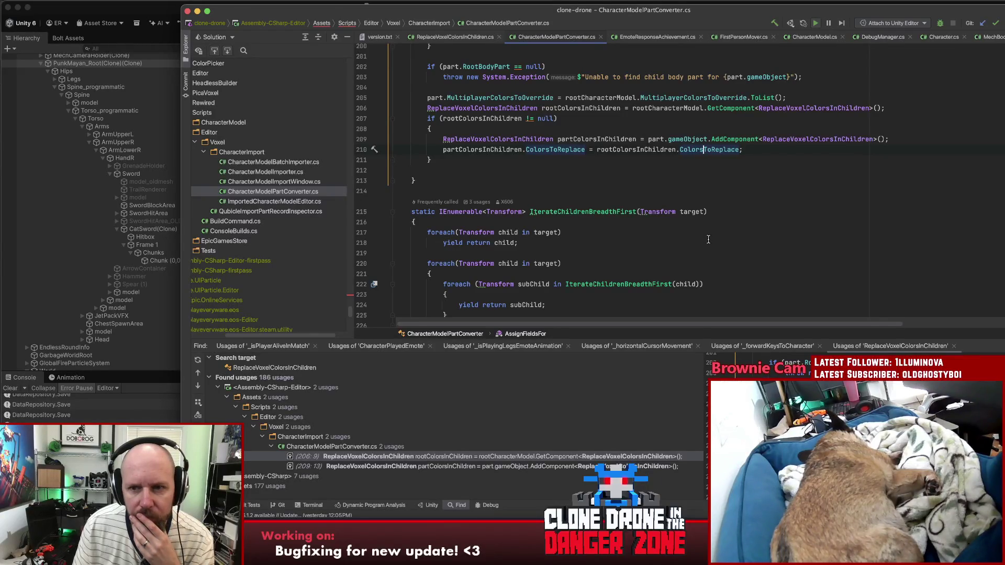
left_click(801, 139)
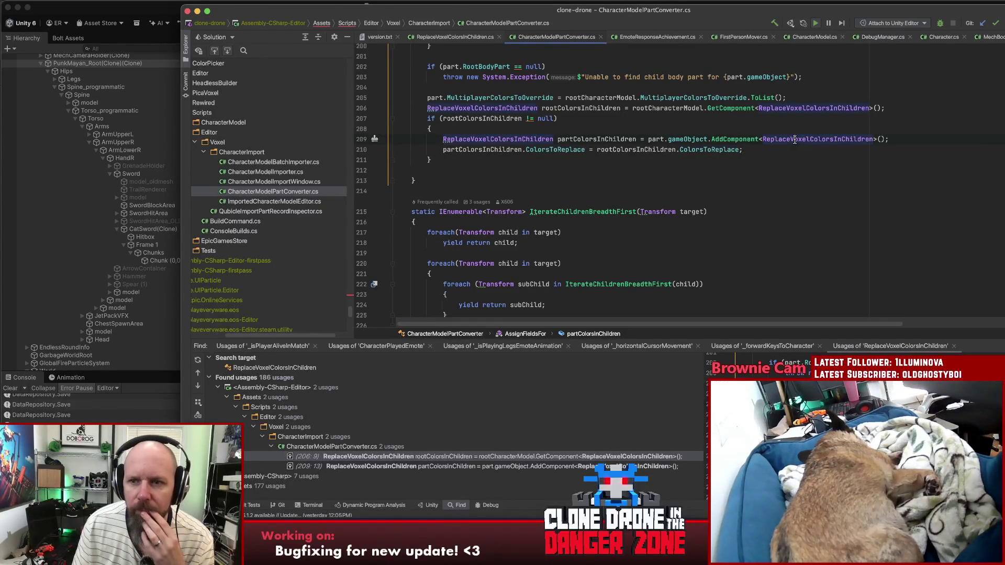
left_click(795, 140, "super")
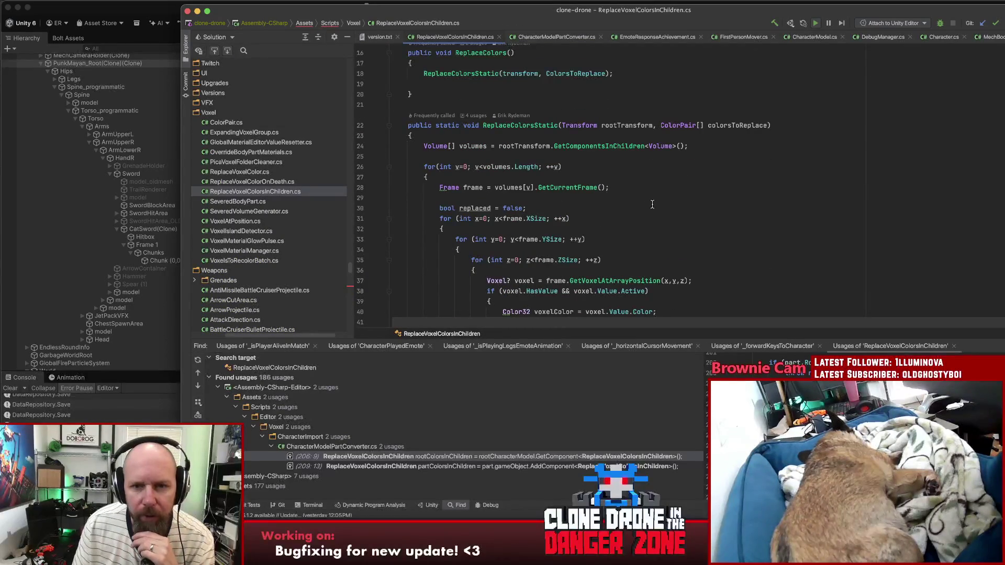
Step: Add empty lines at the top of ReplaceColorsStatic's volumes loop and briefly toggle Git annotations
left_click(478, 146)
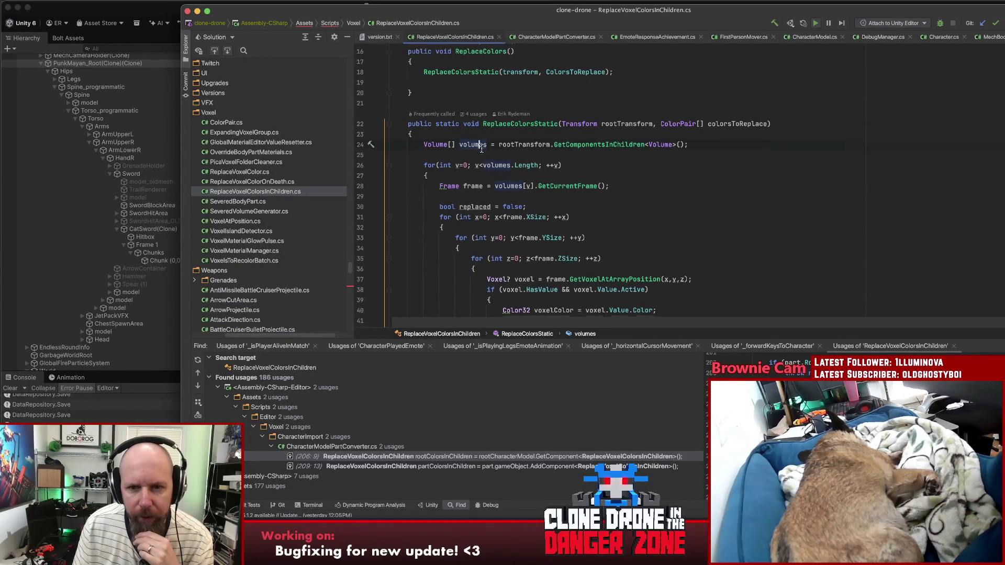
scroll(482, 150, "down", 2)
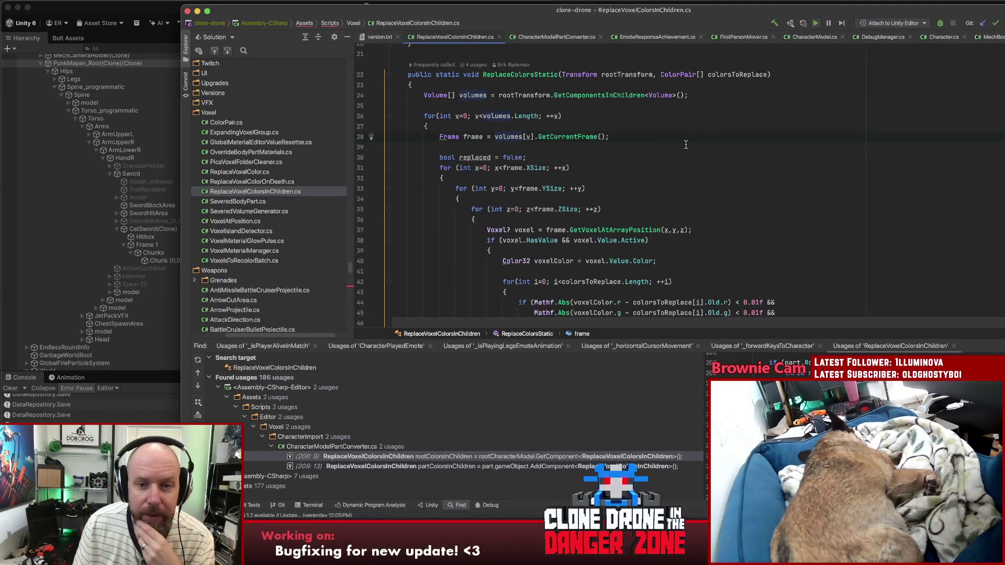
scroll(669, 162, "down", 4)
scroll(670, 163, "up", 4)
left_click(632, 131)
key("Return")
key("Return")
key("Return")
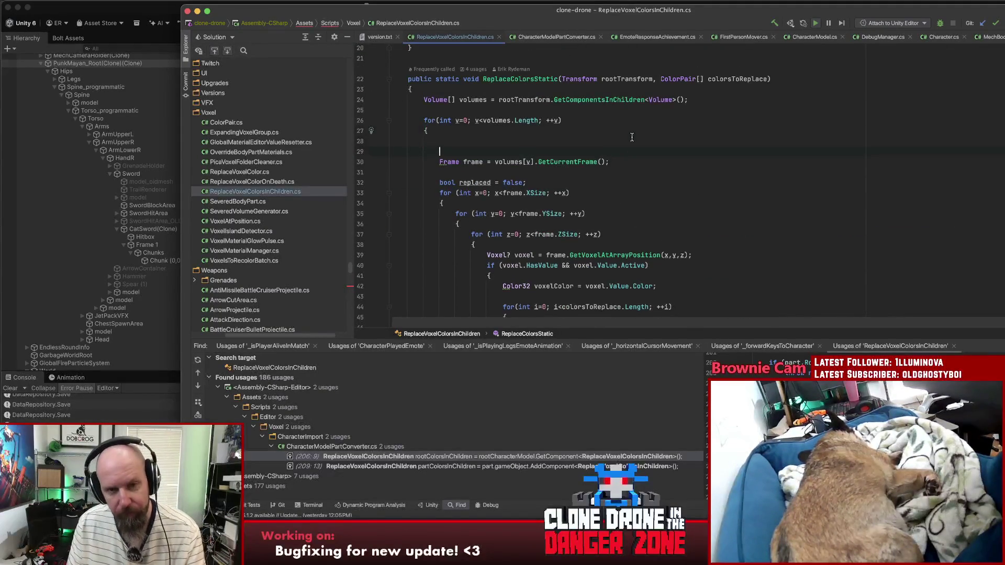
key("Up")
key("Up")
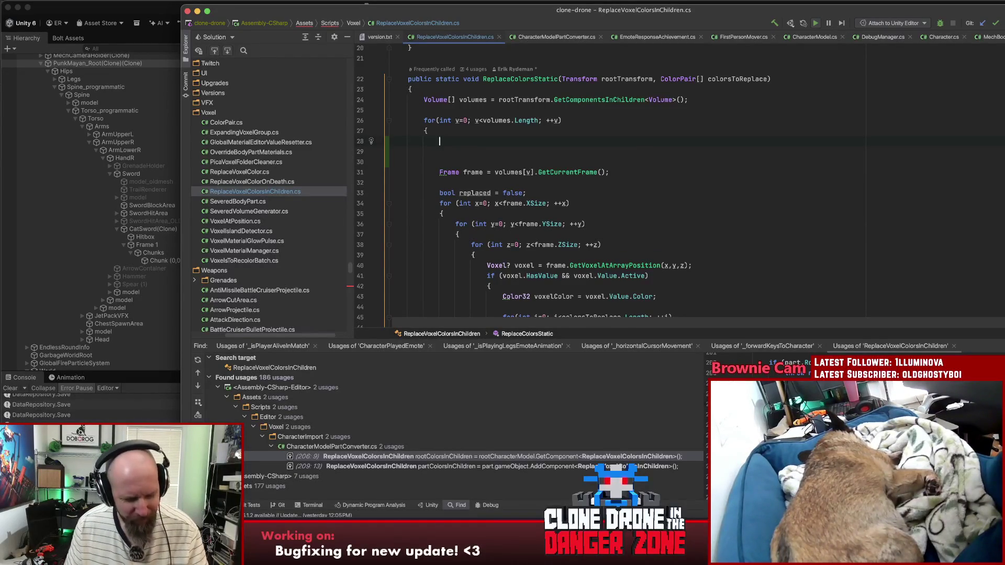
key("ctrl+alt+a")
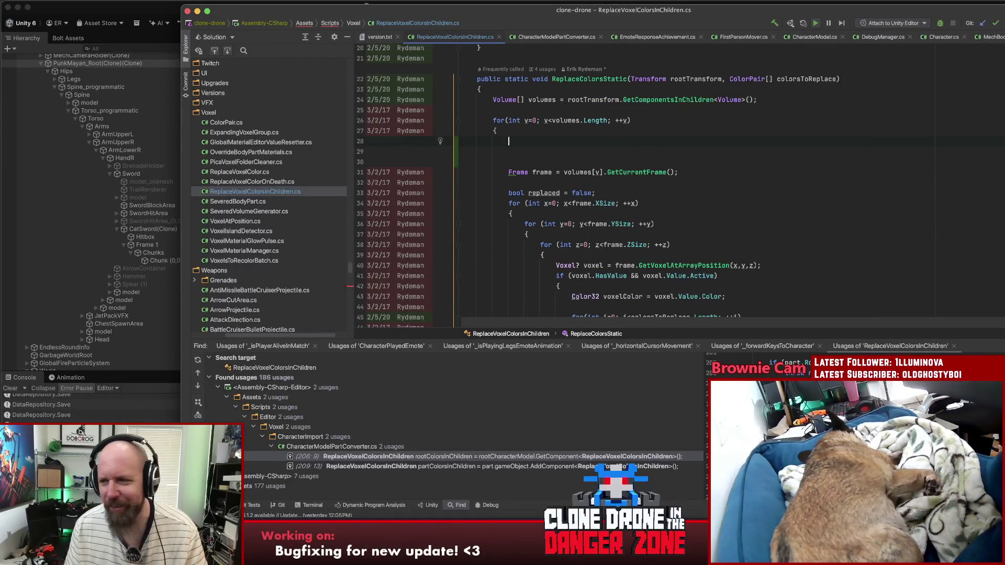
key("ctrl+alt+a")
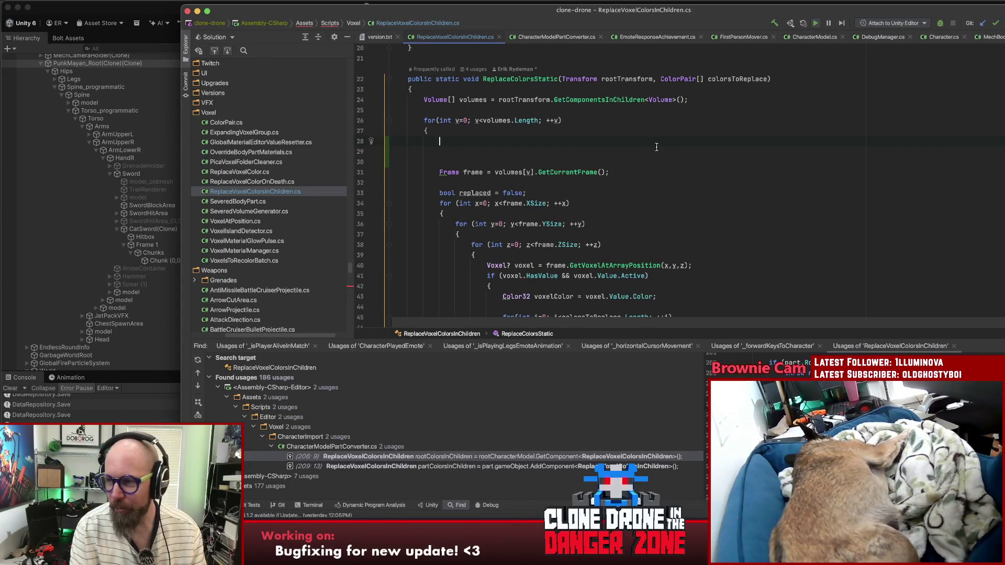
Step: Declare ReplaceVoxelColor localReplacer = volumes[v].GetComponent<ReplaceVoxelColor>() at the top of the loop
key("ctrl+space")
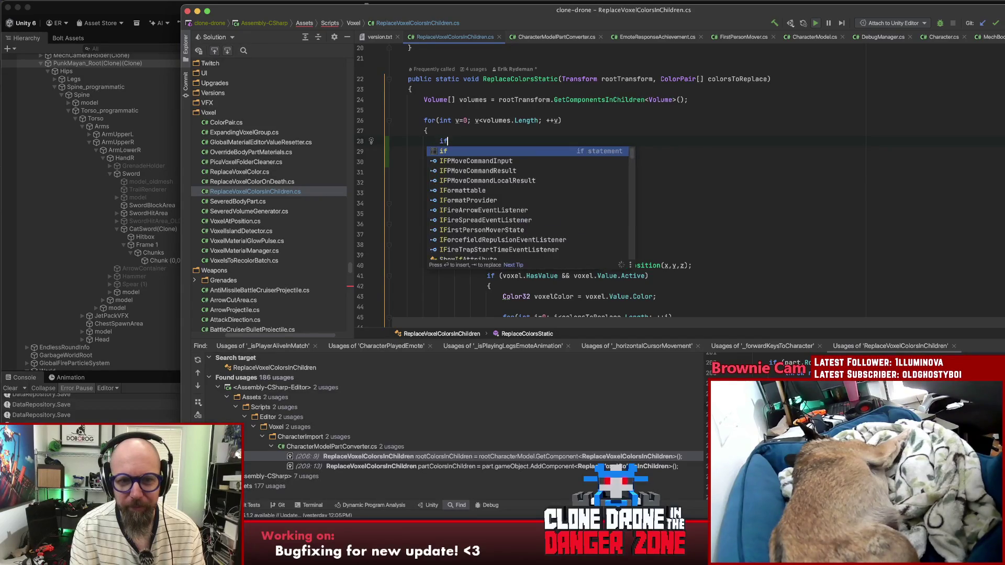
key("Escape")
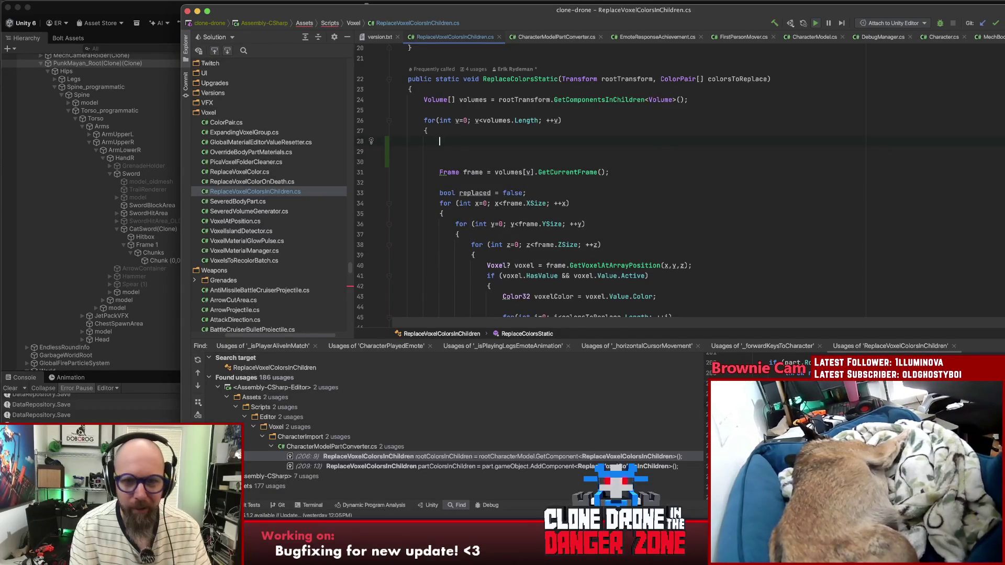
key("Return")
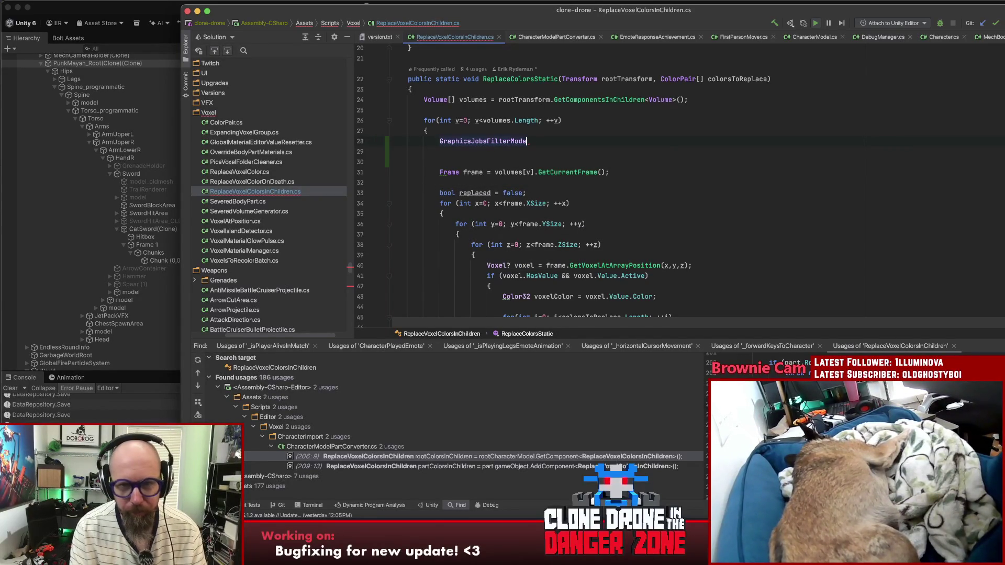
key("BackSpace")
key("BackSpace")
key("BackSpace")
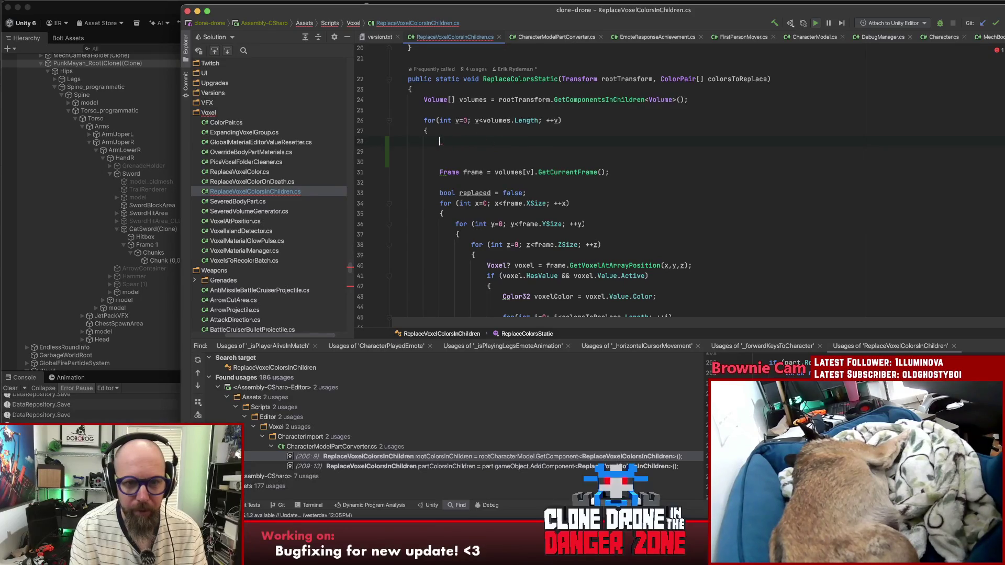
type("ReplaceVoxelColor")
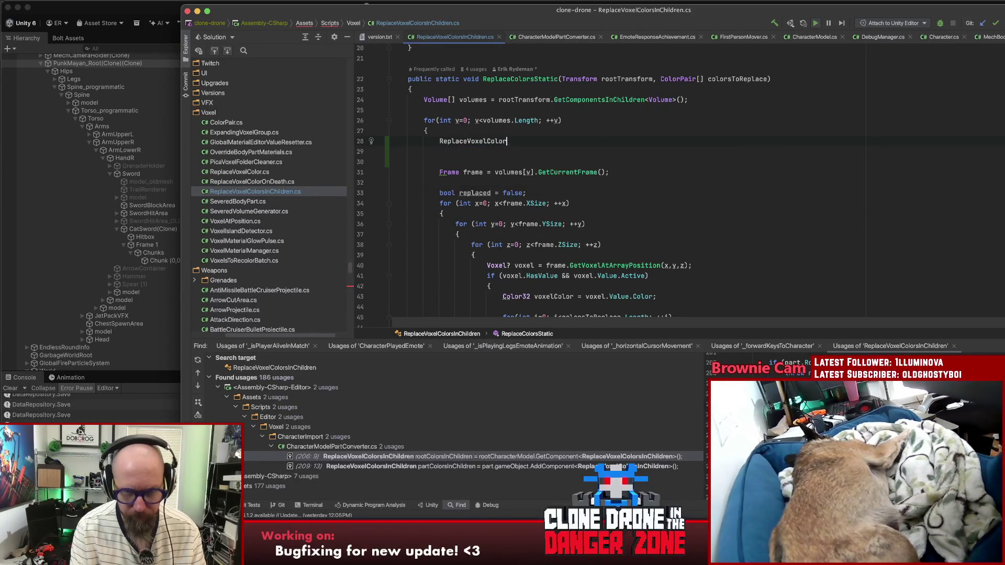
key("Return")
type("lov")
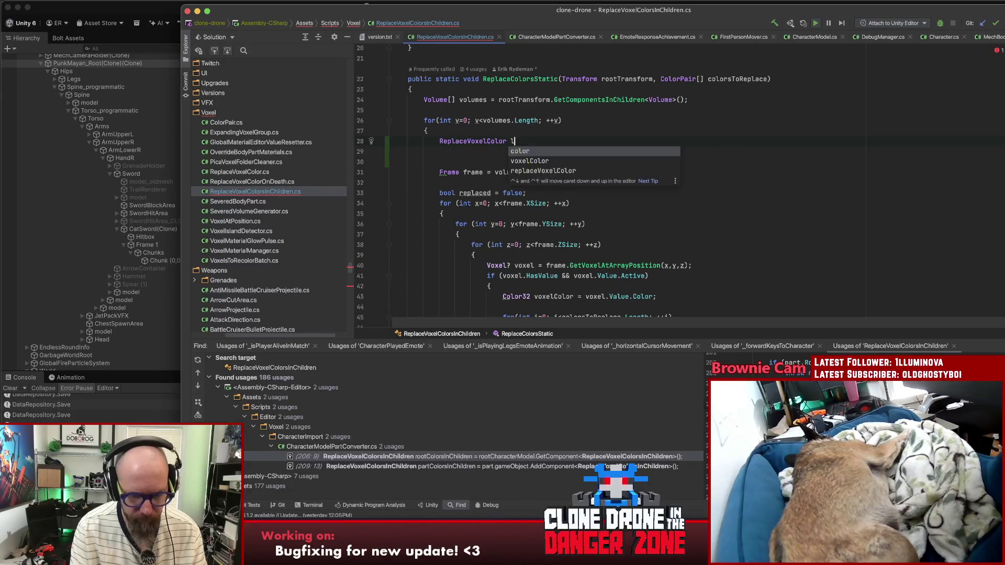
key("BackSpace")
type("calReplacer")
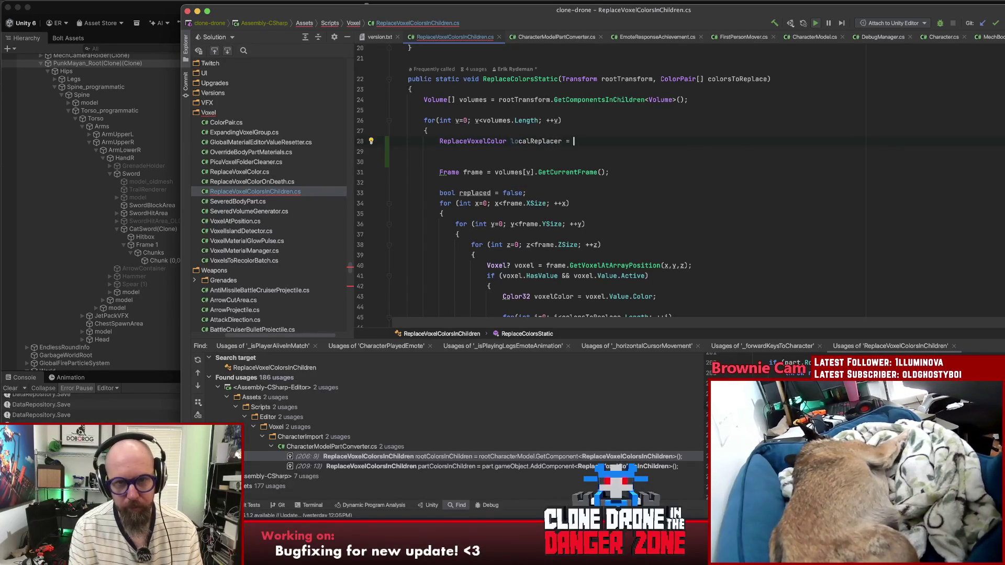
type(" = volumes[v]")
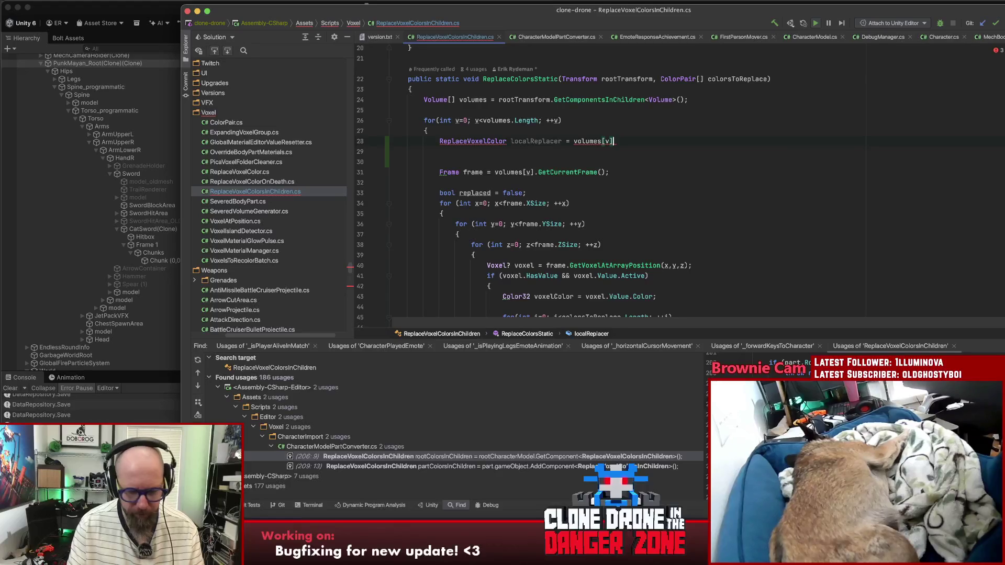
type(".GetCO")
key("Down")
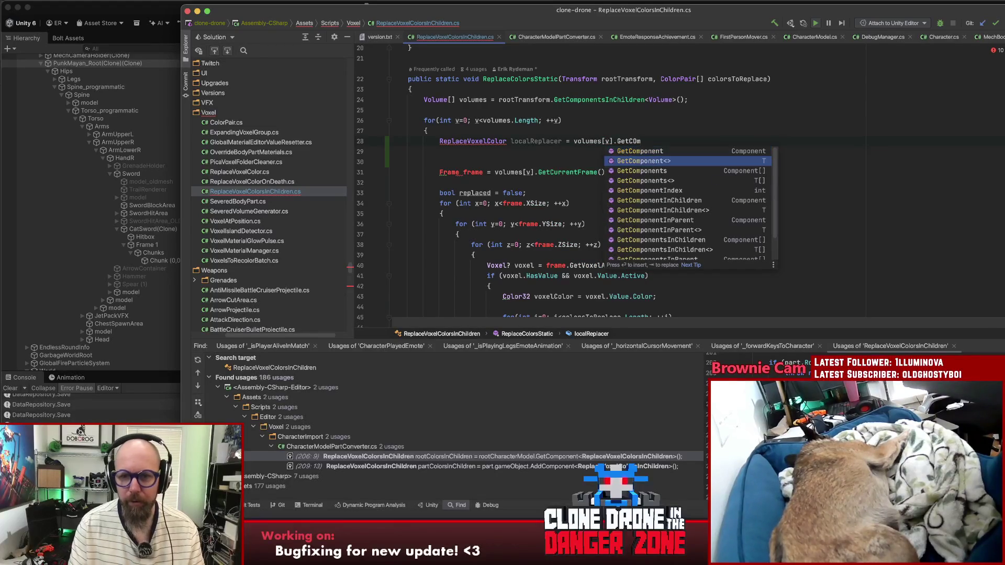
key("Return")
type("Replac")
type("eVox>(")
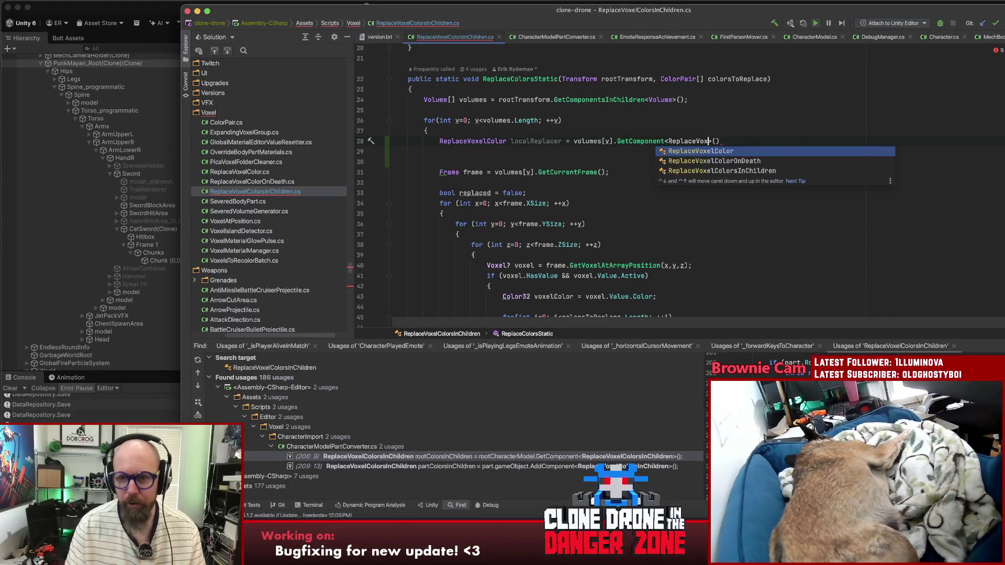
key("Return")
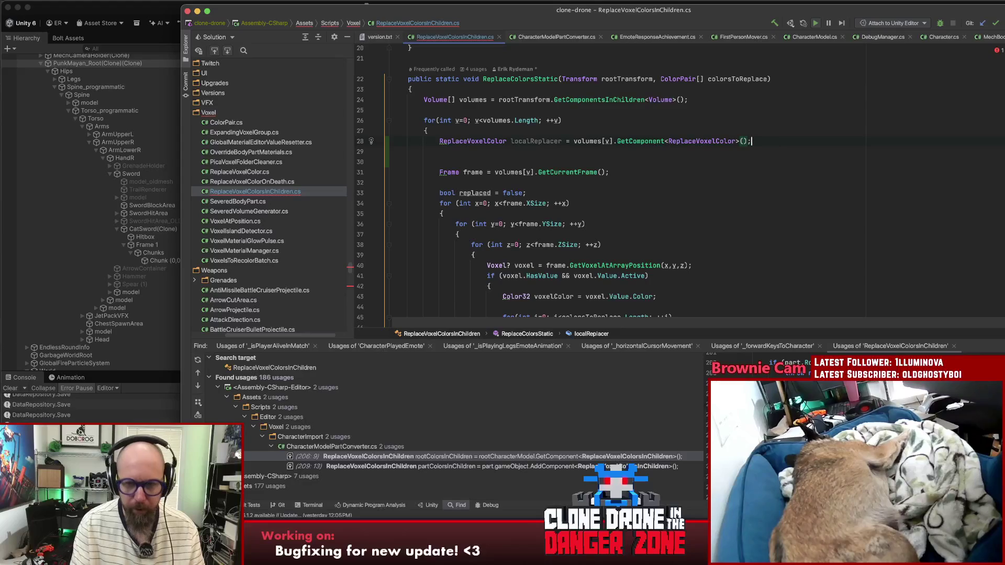
Step: Add if(localReplacer != null) continue; below the localReplacer declaration
key("Return")
type("if(")
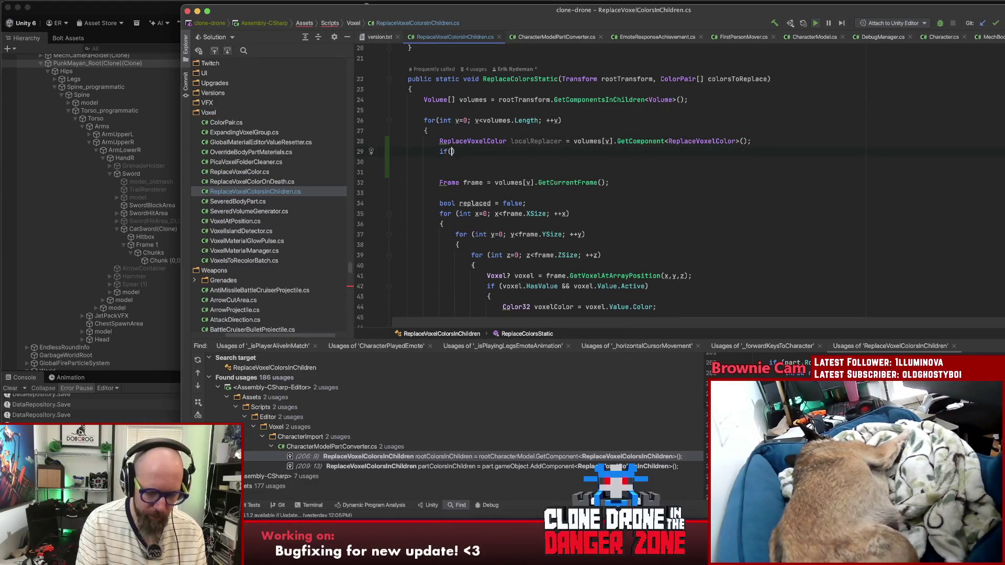
type("localReplacer)")
type(" != nu")
type("ll")
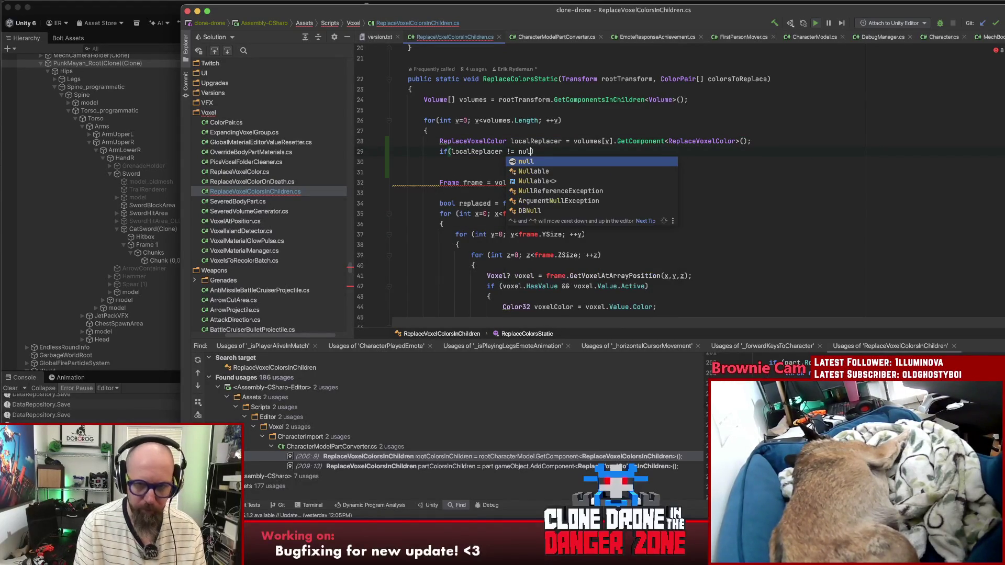
key("Escape")
key("Return")
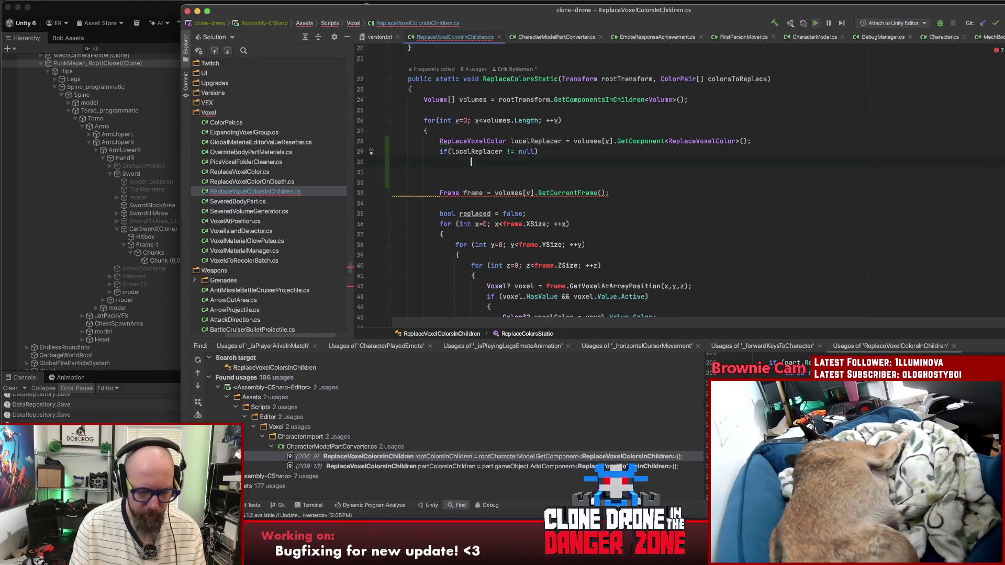
type("conti")
key("Return")
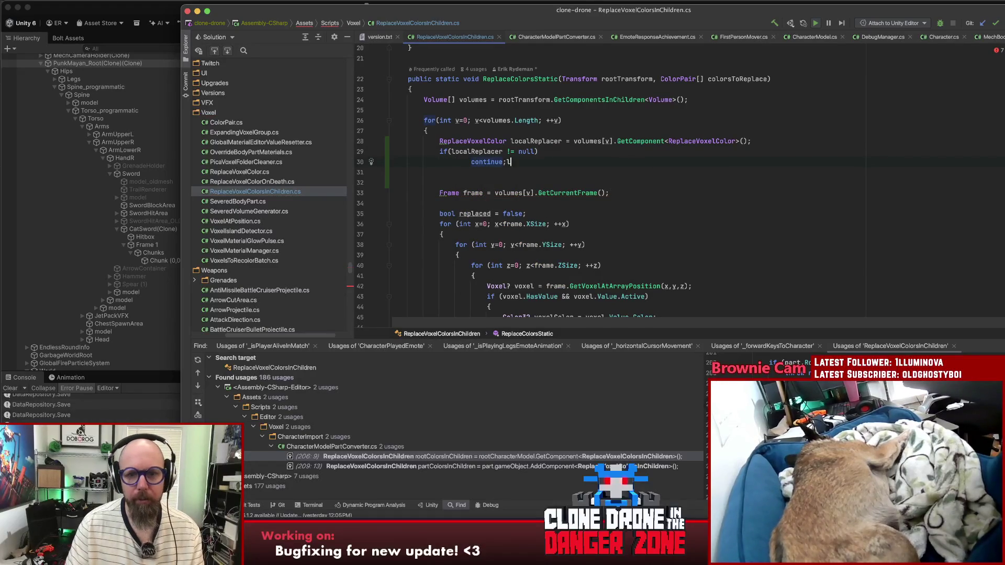
type(";")
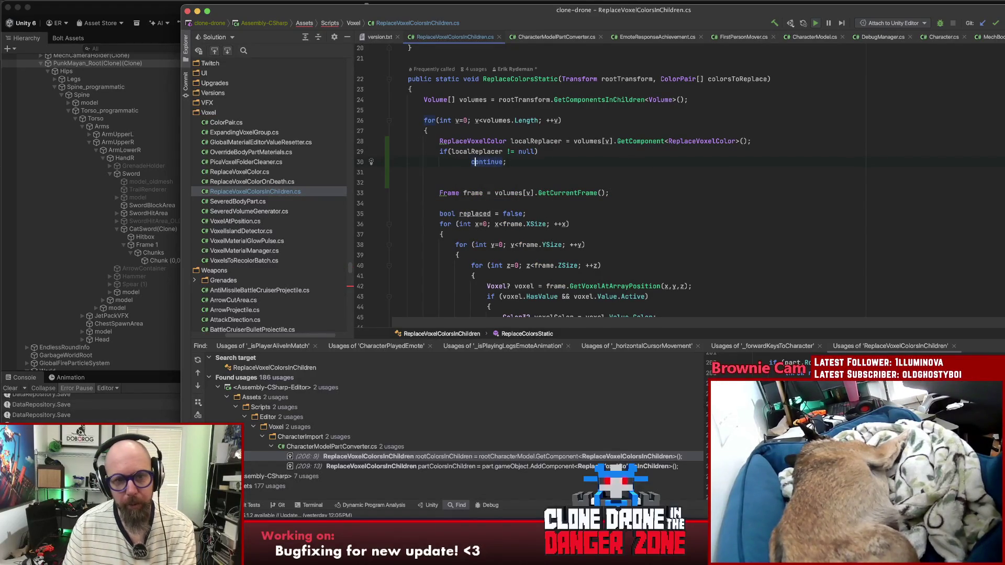
left_click(779, 146)
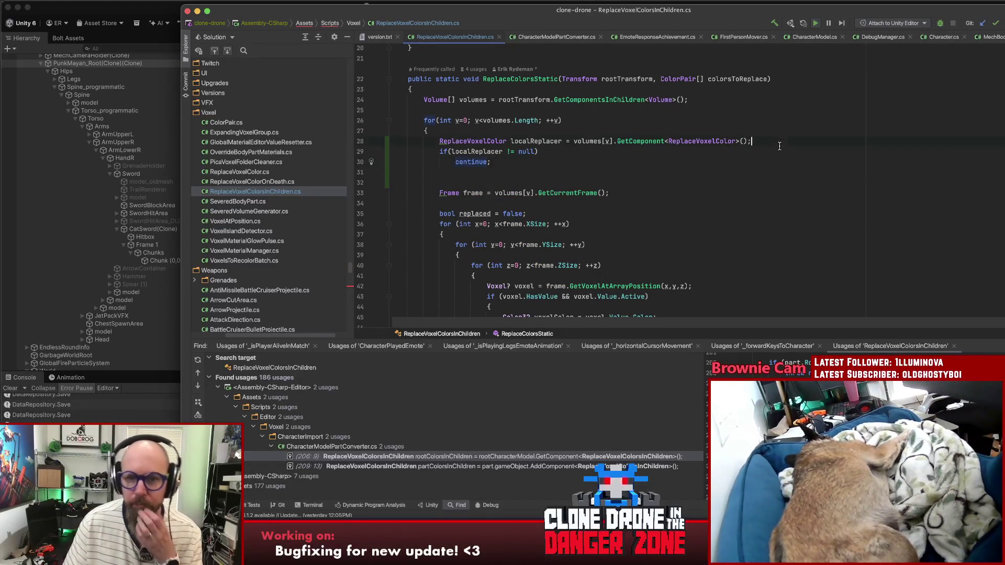
Step: Tidy the null check on line 29 to read if (localReplacer != null)
left_click(619, 165)
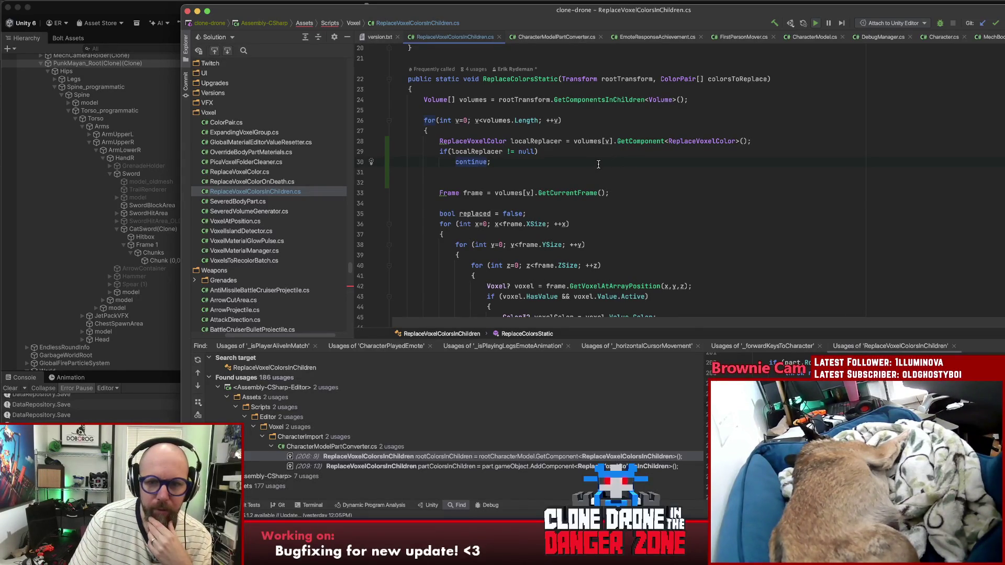
left_click(698, 141)
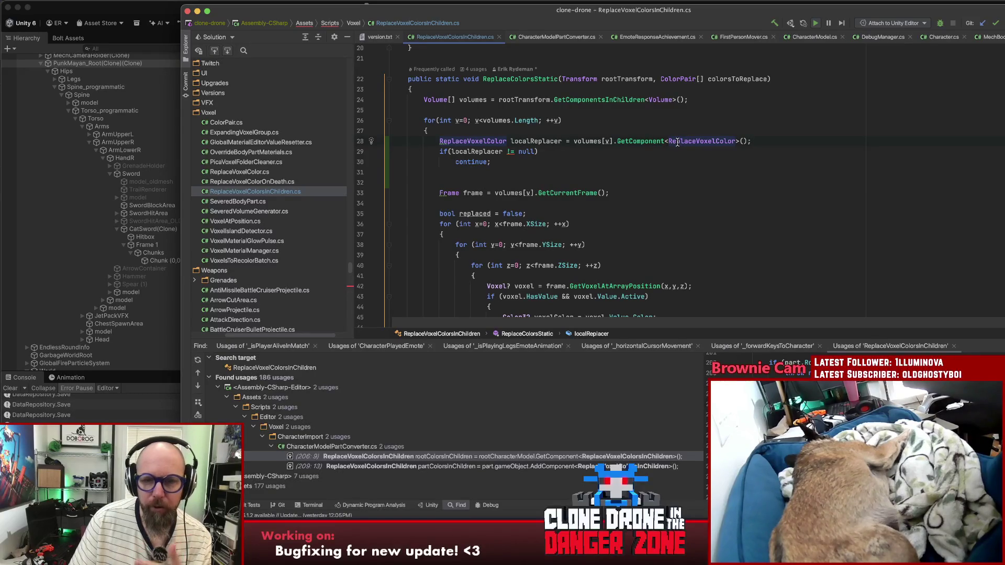
key("Down")
key("Down")
key("Down")
left_click(468, 140)
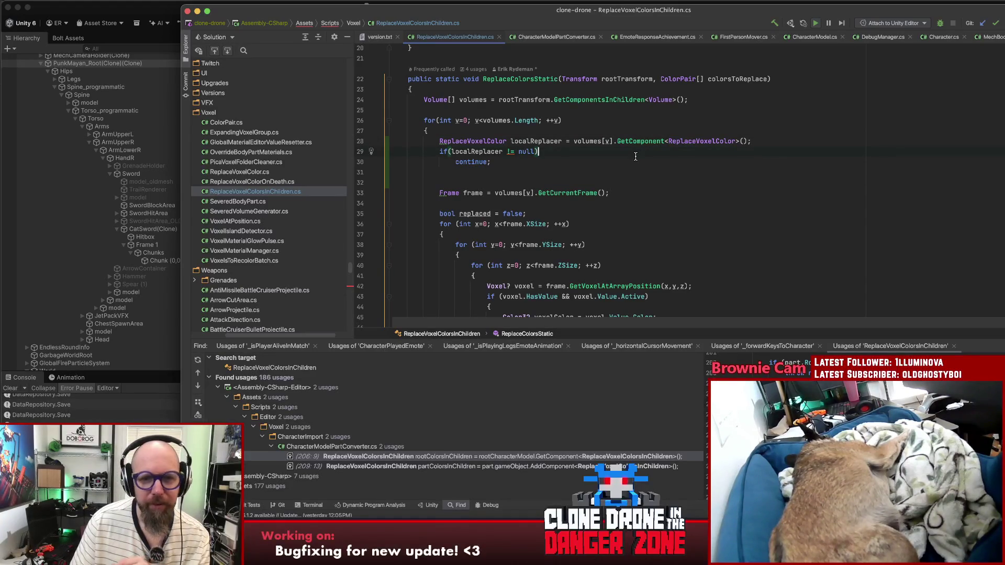
left_click(593, 162)
left_click(450, 152)
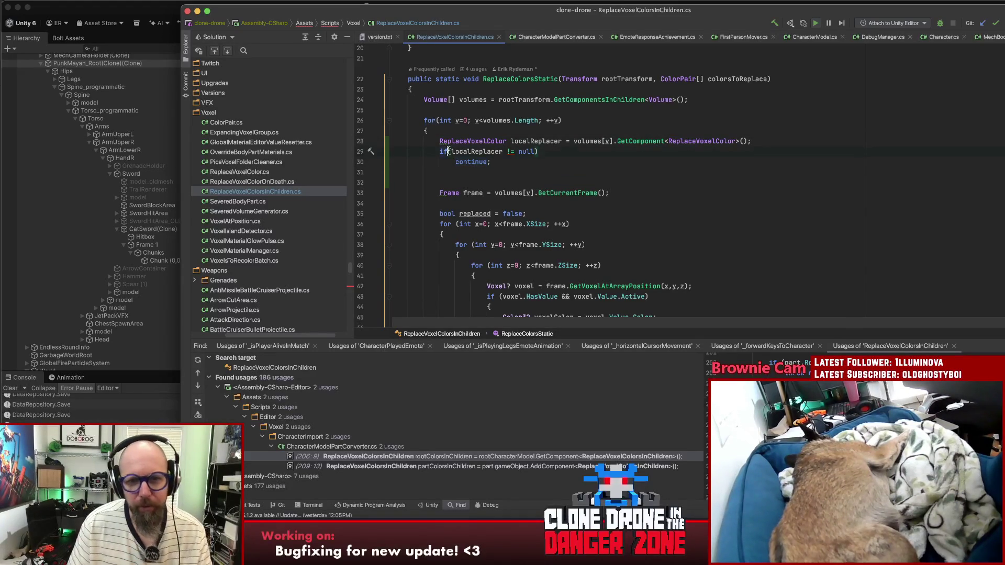
key("End")
left_click(579, 165)
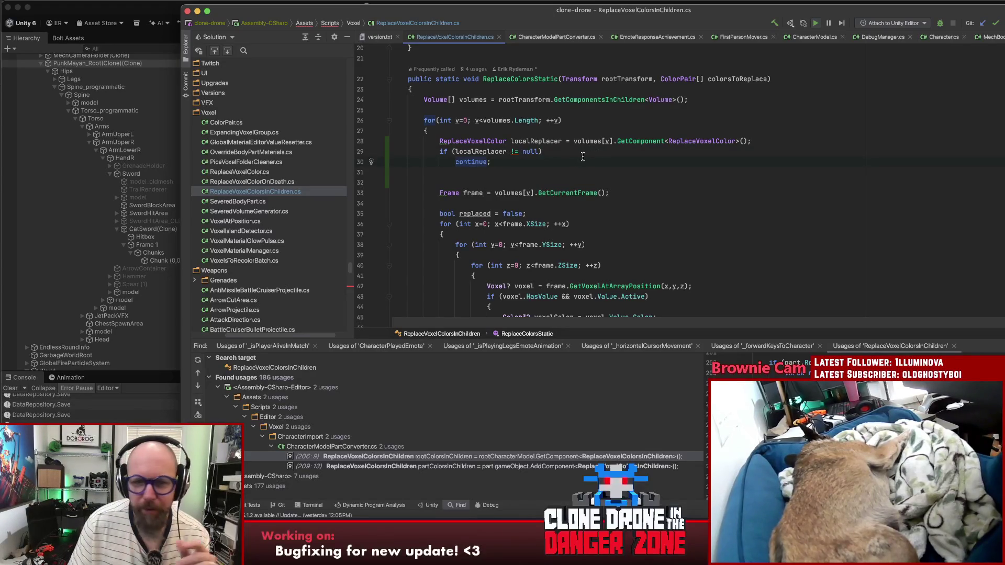
left_click(573, 156)
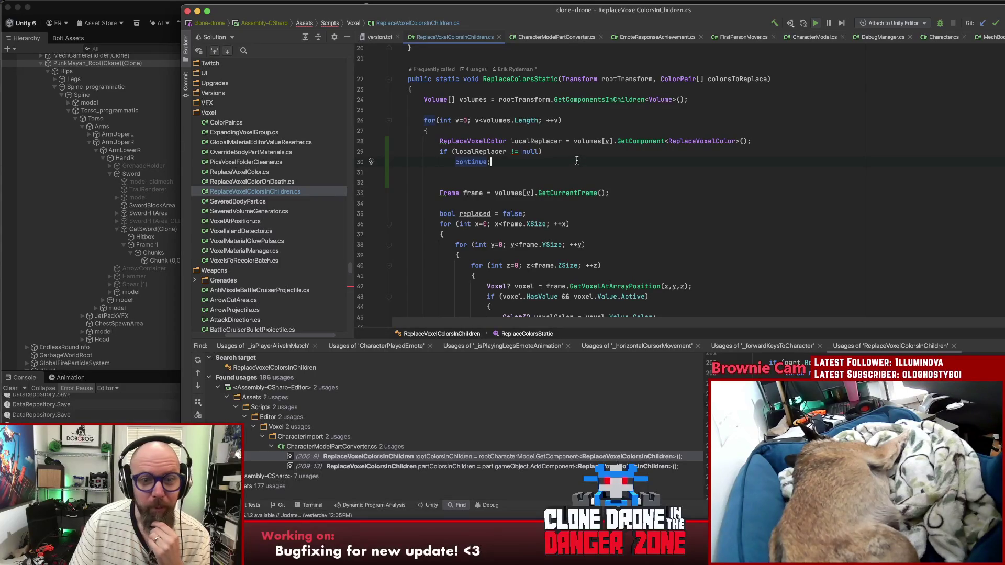
left_click(572, 156)
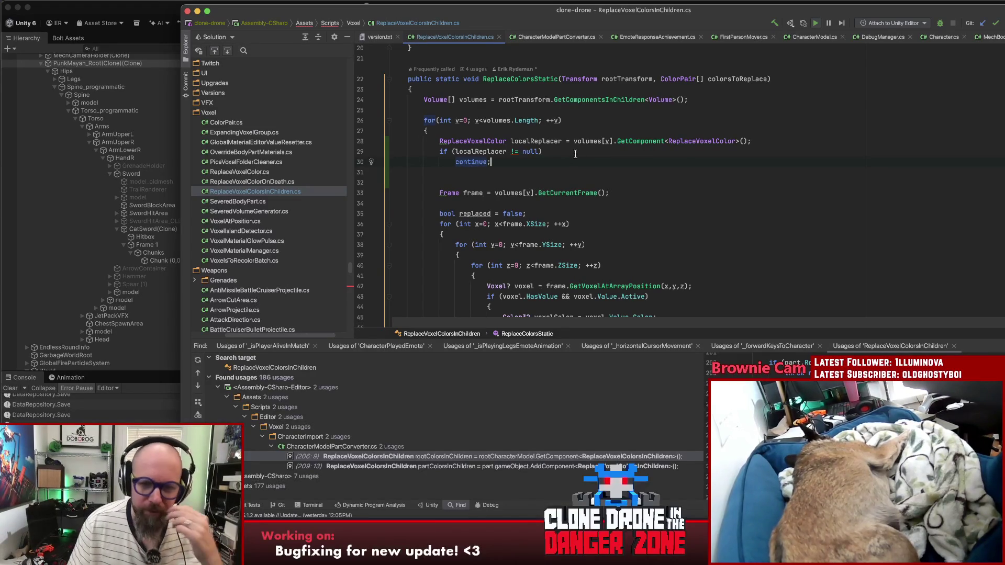
Step: Open ReplaceVoxelColorOnDeath.cs and look at its ReplaceVoxelColor base class reference
left_click(533, 141)
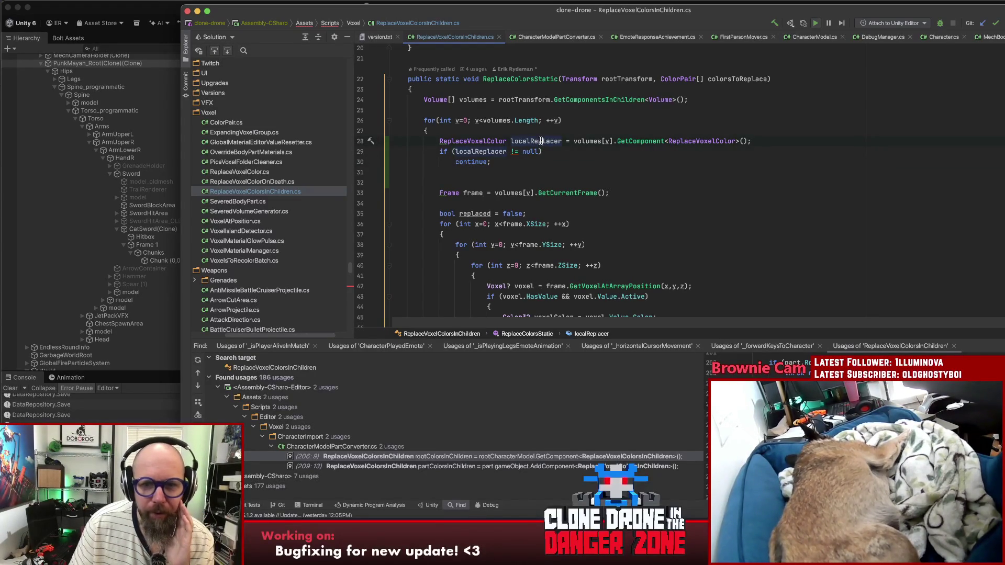
left_click(686, 146)
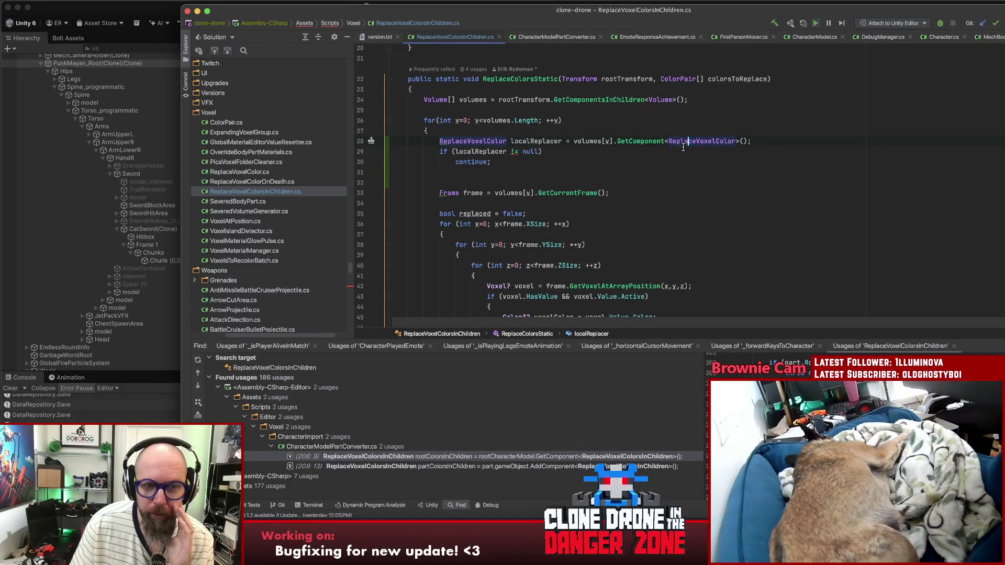
double_click(261, 182)
left_click(585, 69)
Step: View ReplaceVoxelColor.cs, then return to the top of ReplaceVoxelColorsInChildren.cs
left_click(517, 70)
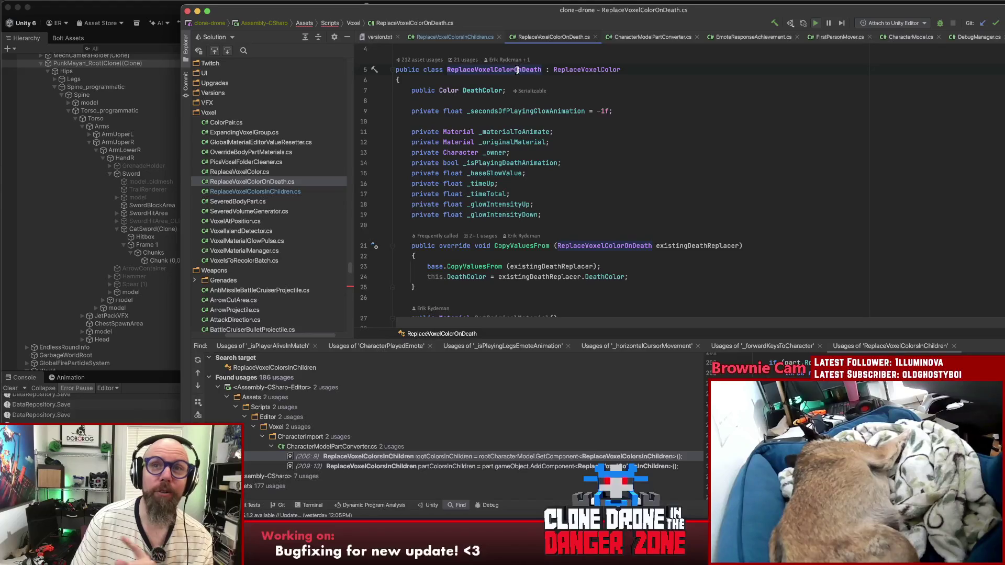
double_click(256, 173)
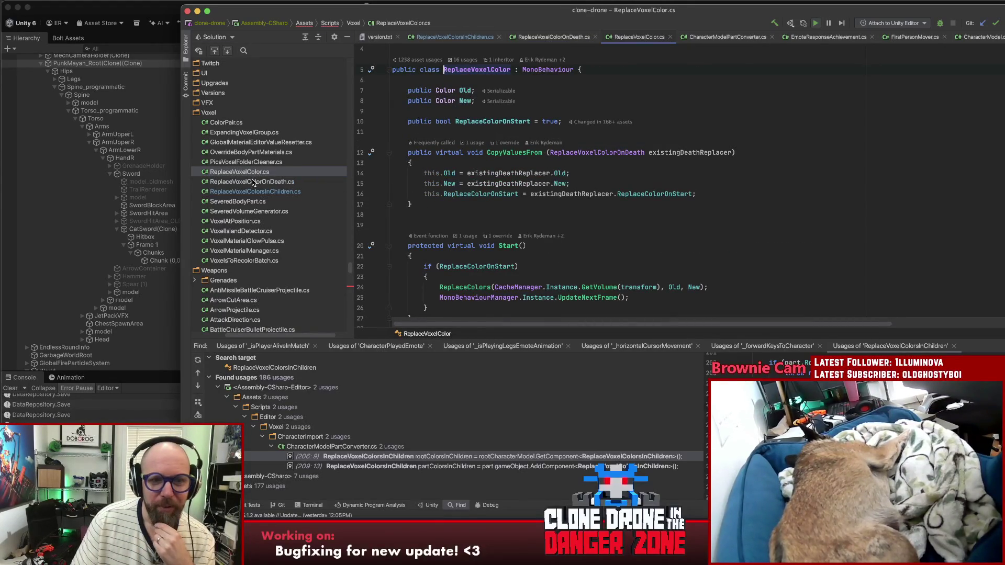
left_click(254, 182)
left_click(251, 172)
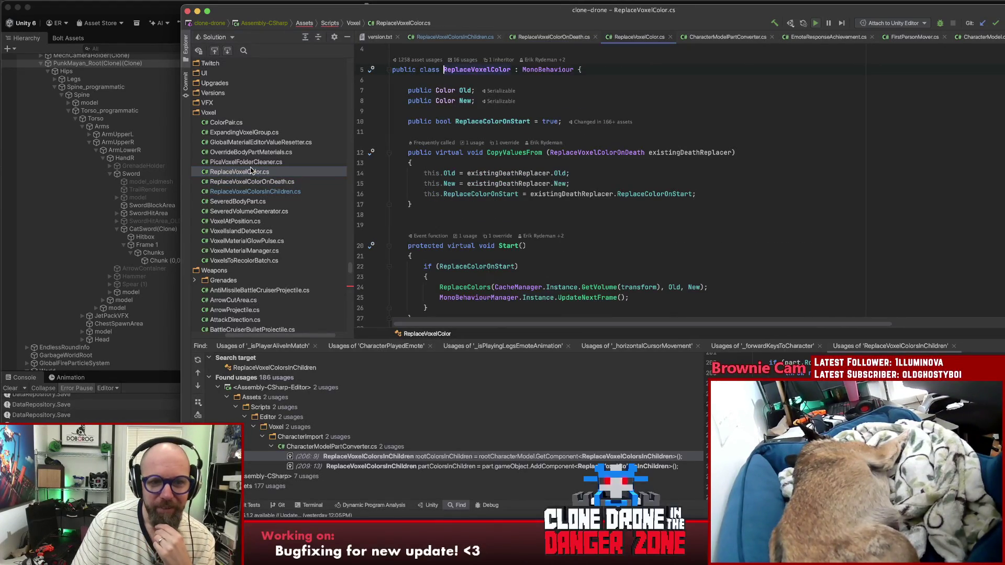
double_click(255, 190)
scroll(511, 162, "up", 3)
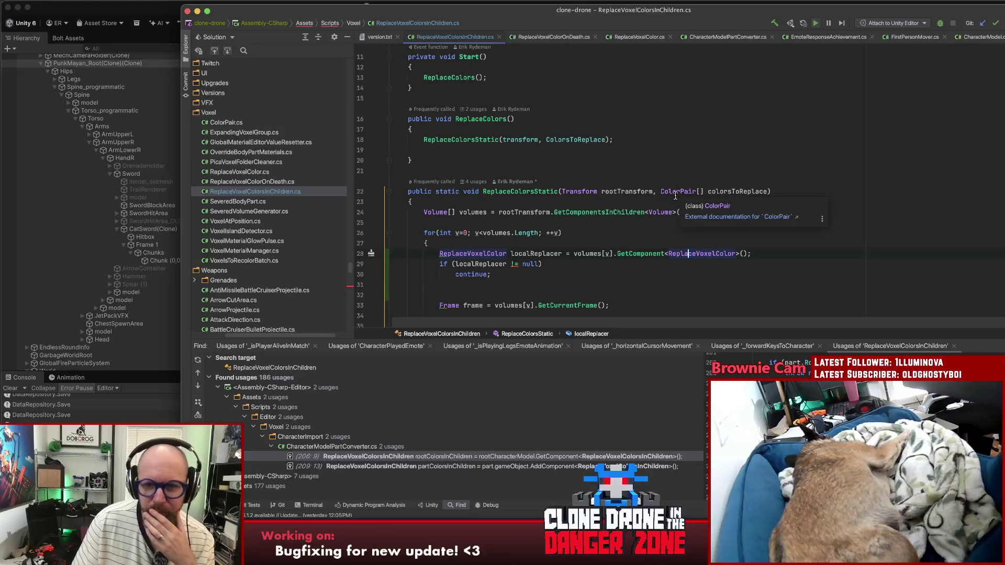
double_click(721, 192)
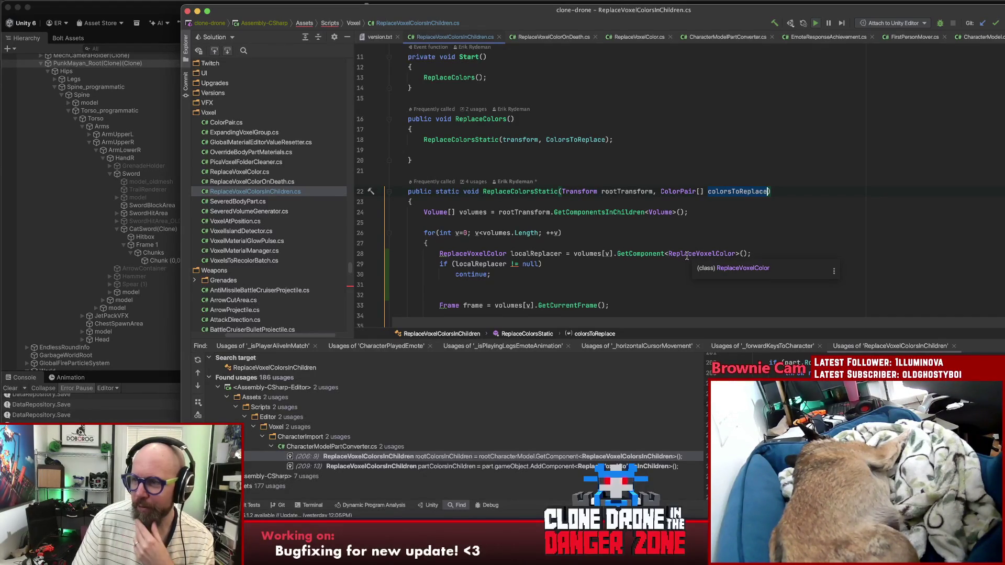
scroll(765, 254, "down", 3)
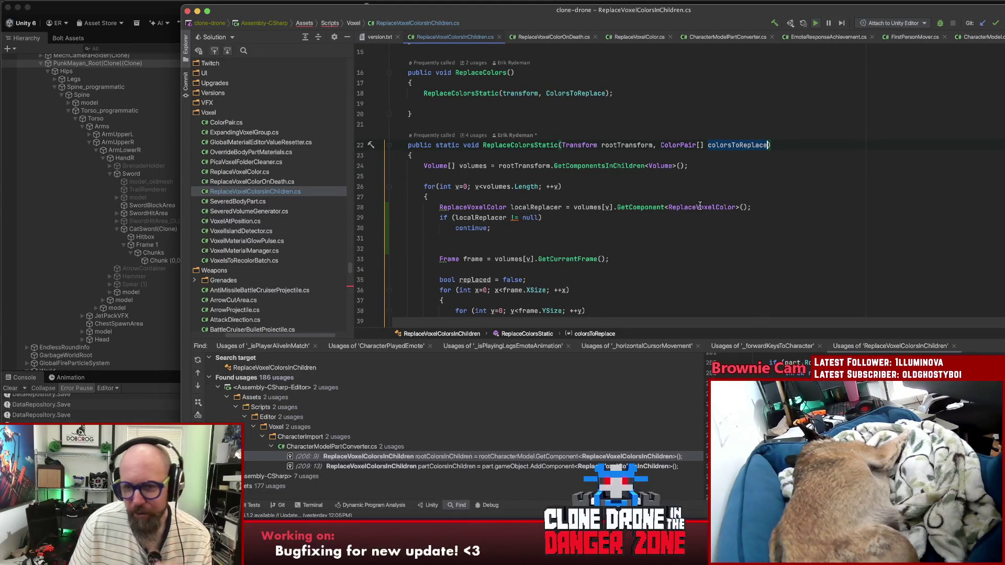
left_click(735, 207)
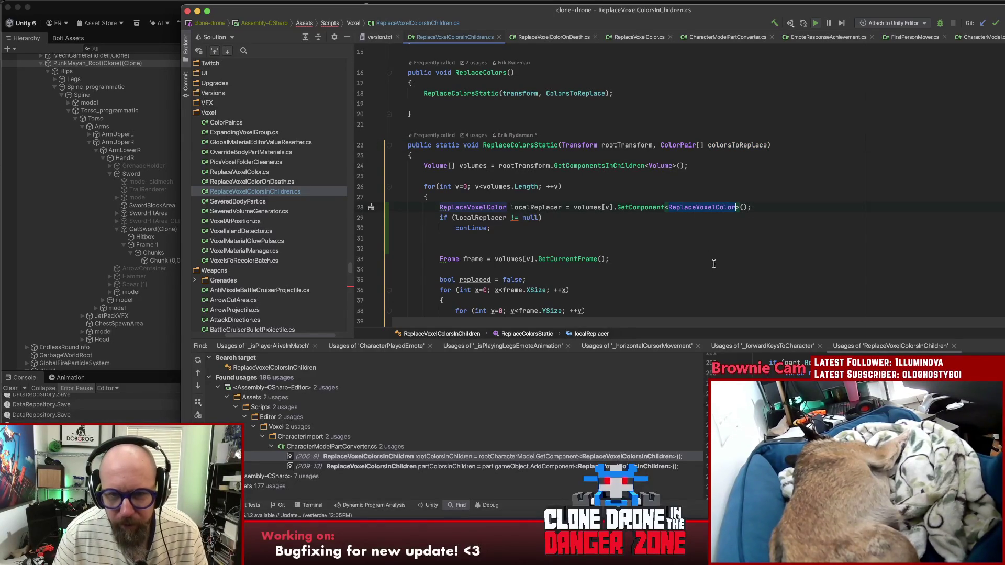
left_click(547, 216)
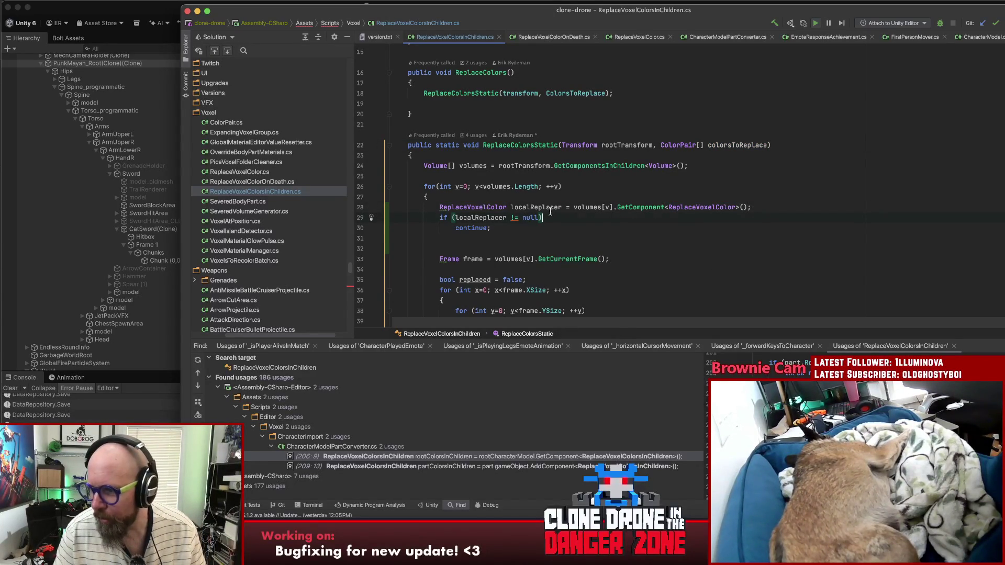
scroll(539, 232, "down", 2)
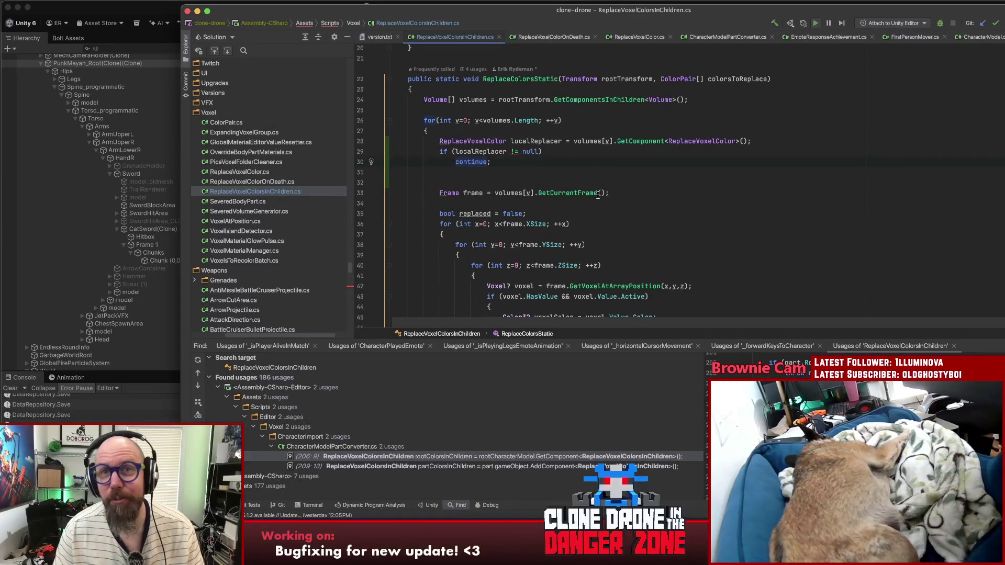
left_click(573, 150)
left_click(524, 140)
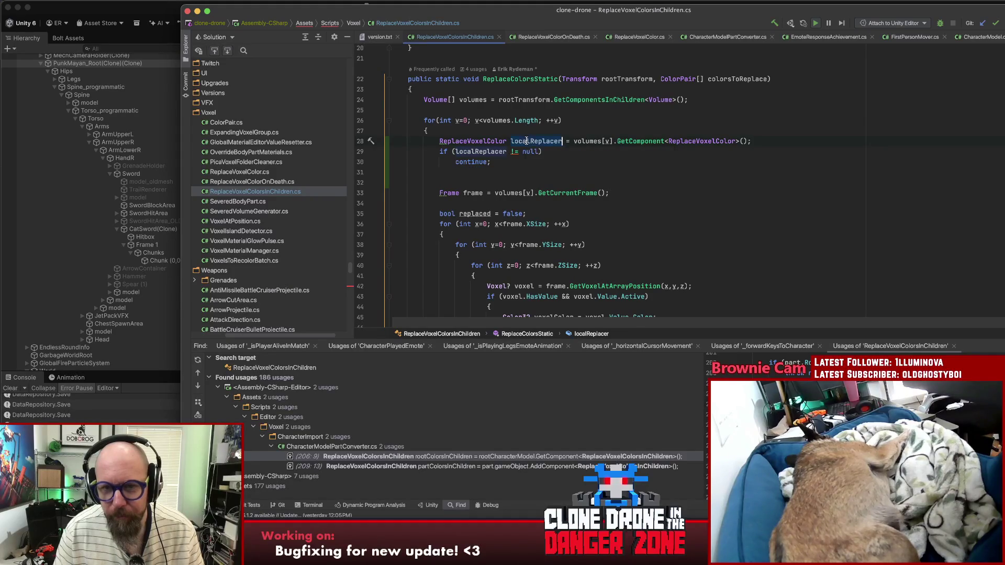
mouse_move(526, 140)
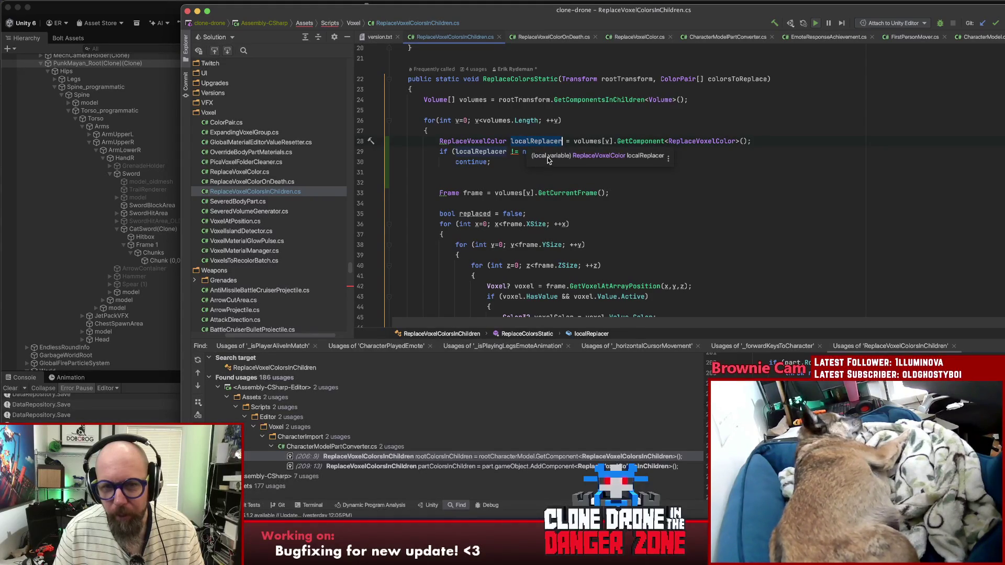
left_click(514, 163)
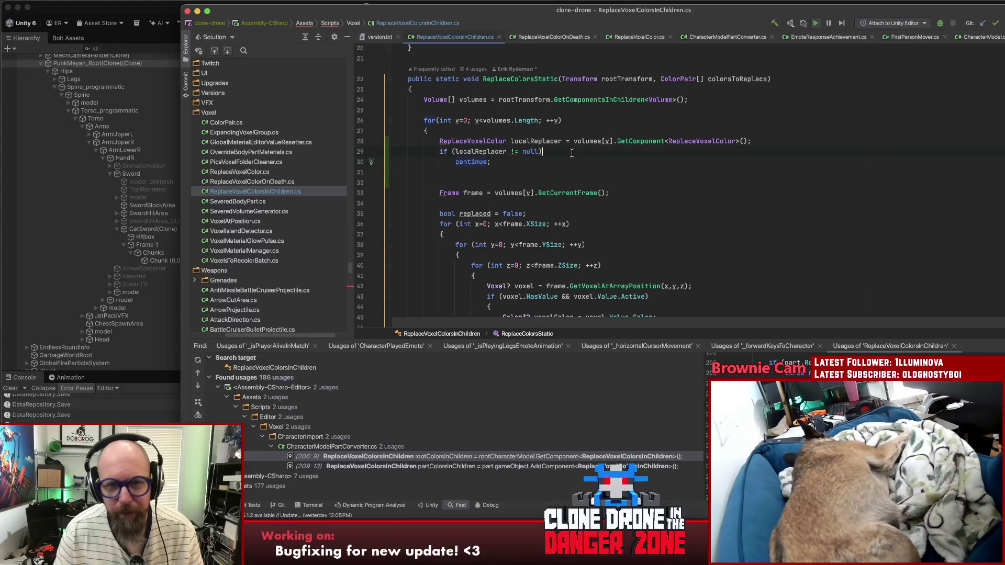
double_click(526, 144)
left_click(586, 153)
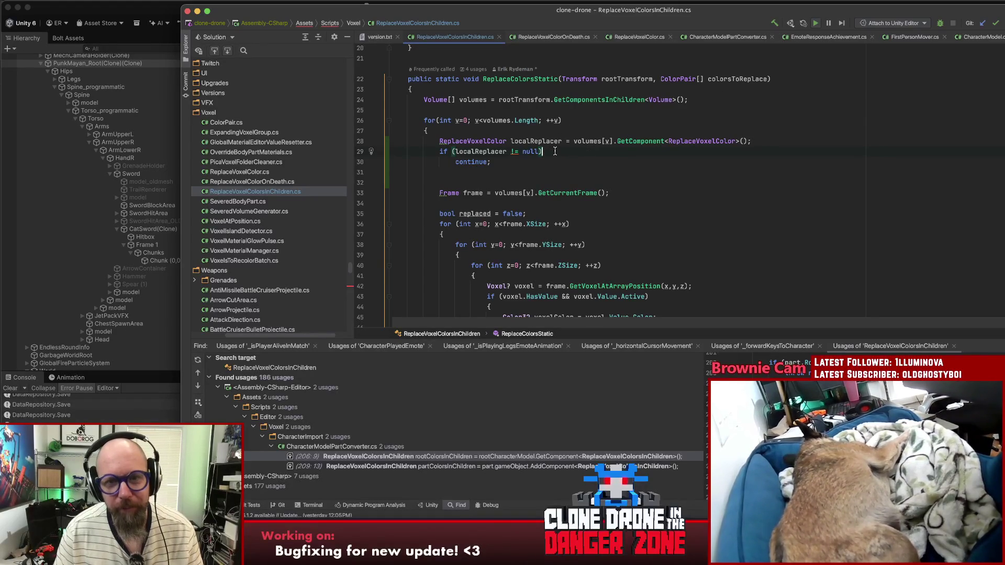
key("Down")
left_click(538, 151)
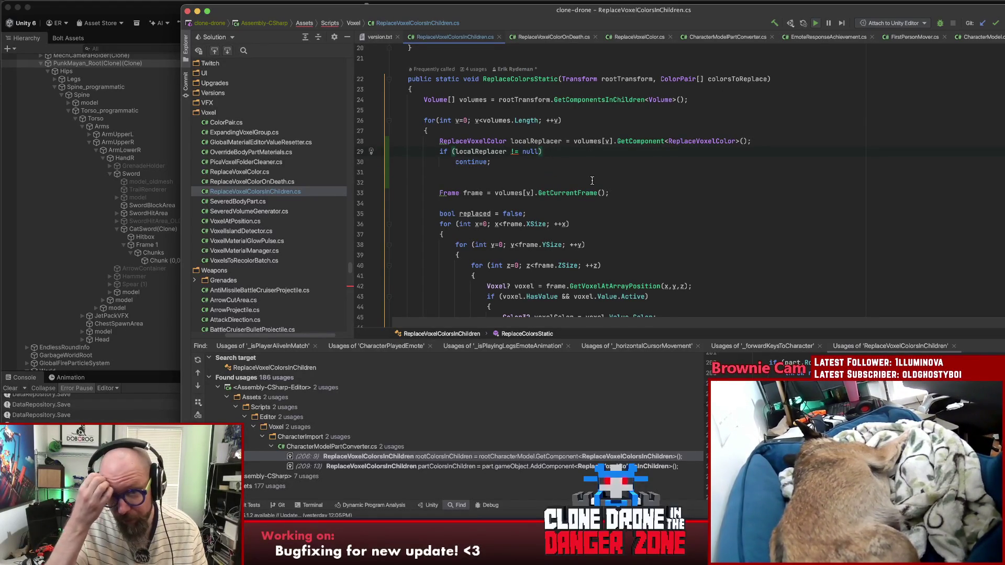
Step: Extend the null check with '&& localReplacer.Old' and inspect the ColorPair class
type("&")
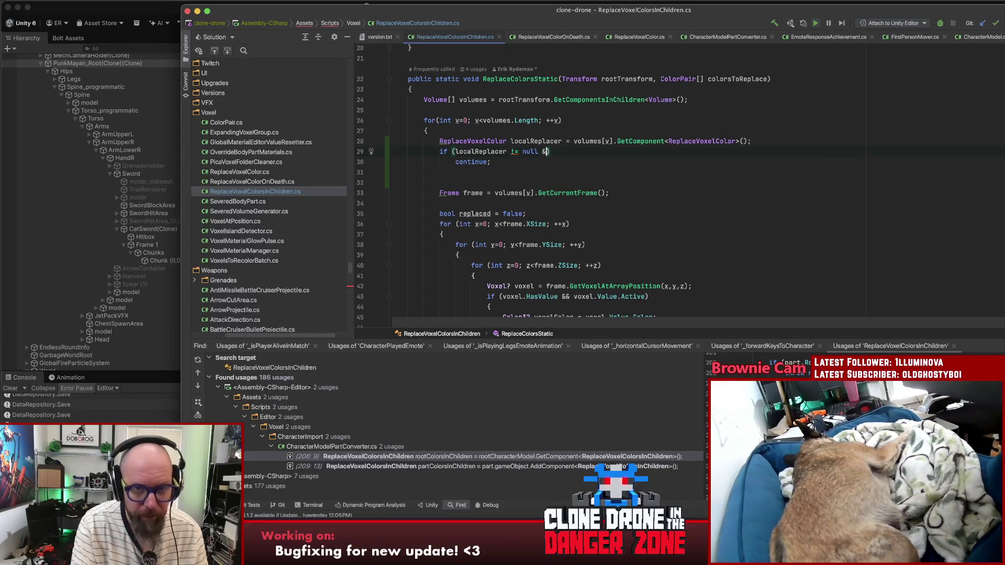
type("& localReplacer")
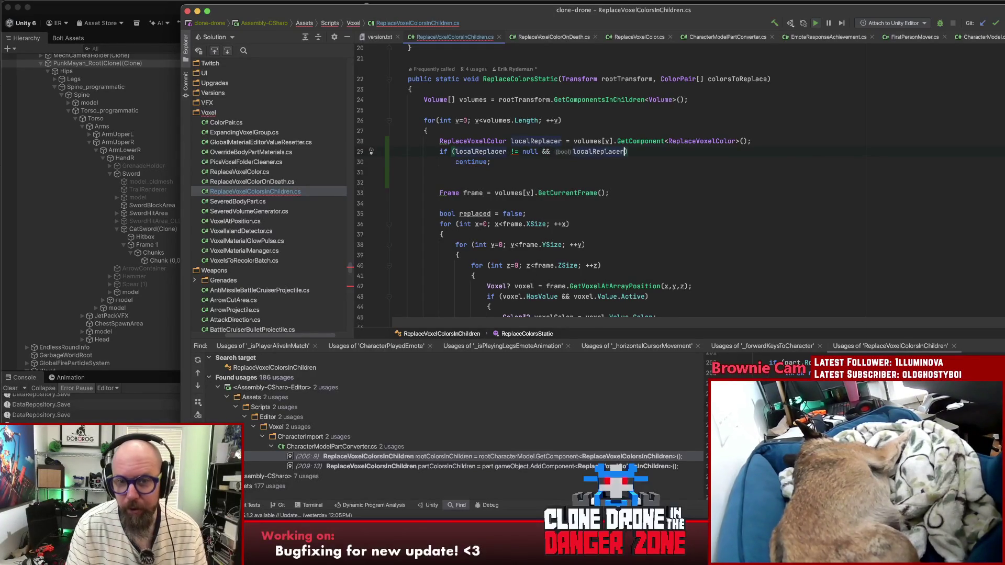
type(".")
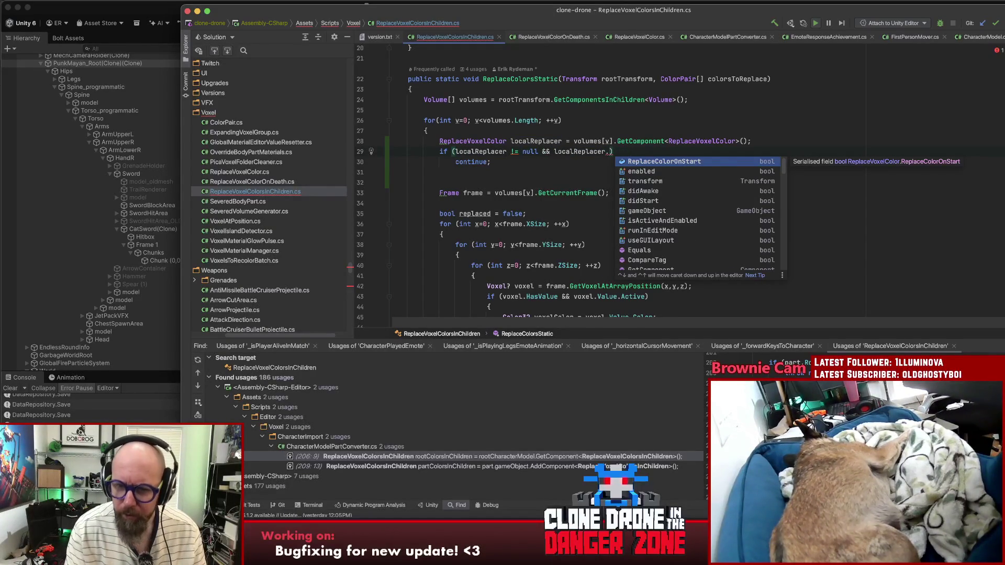
type("Color")
key("BackSpace")
key("BackSpace")
key("BackSpace")
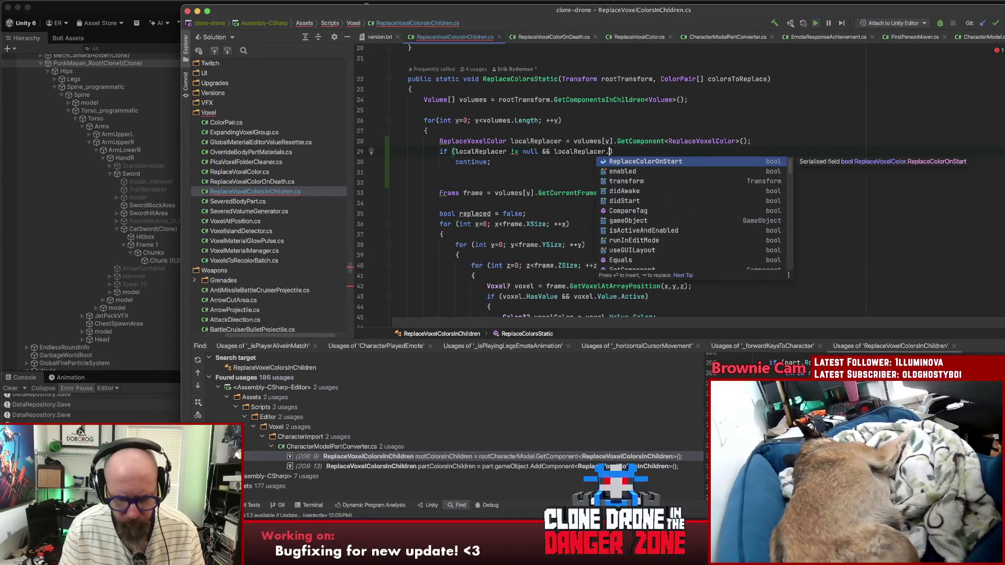
type("Old")
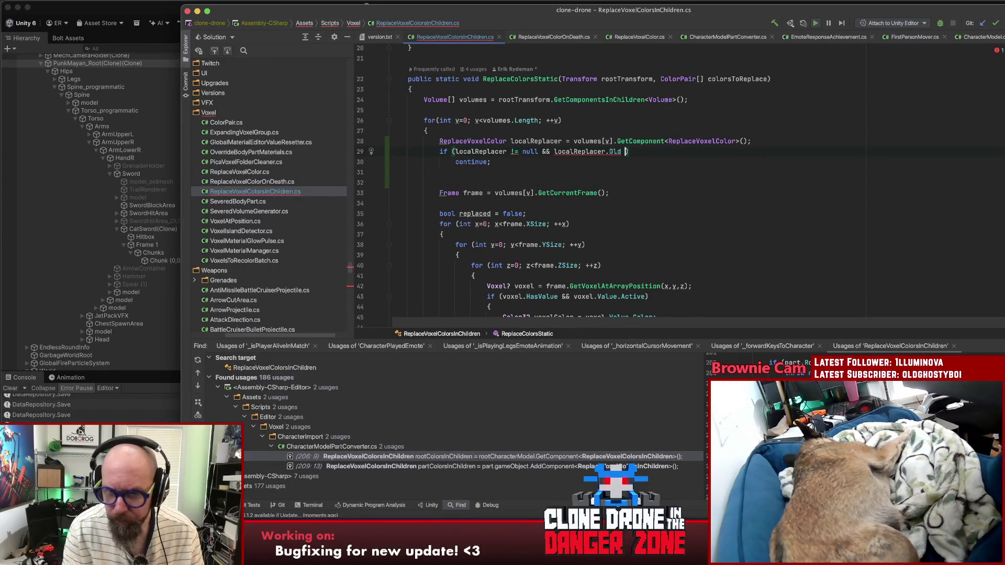
key("BackSpace")
left_click(728, 79)
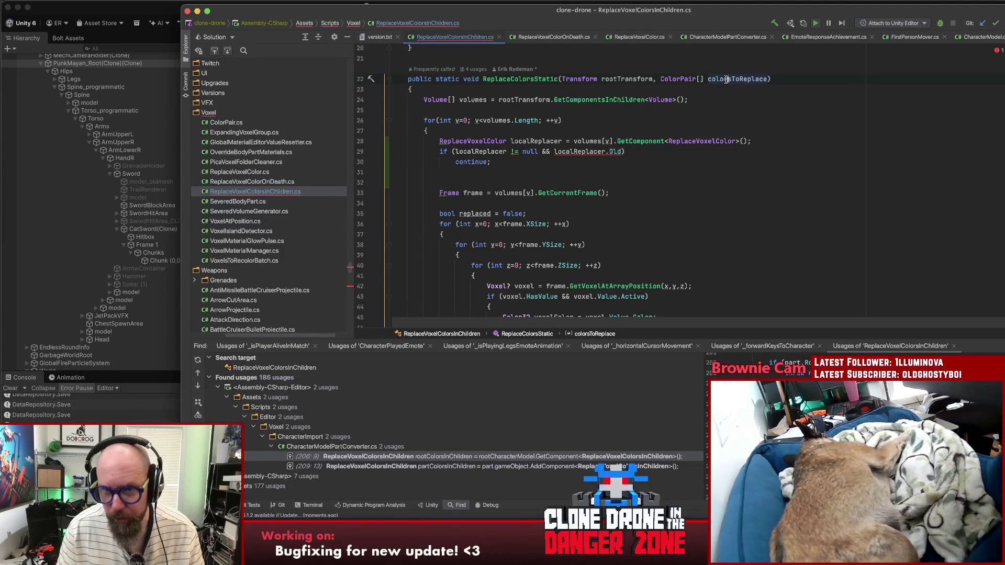
left_click(680, 79, "super")
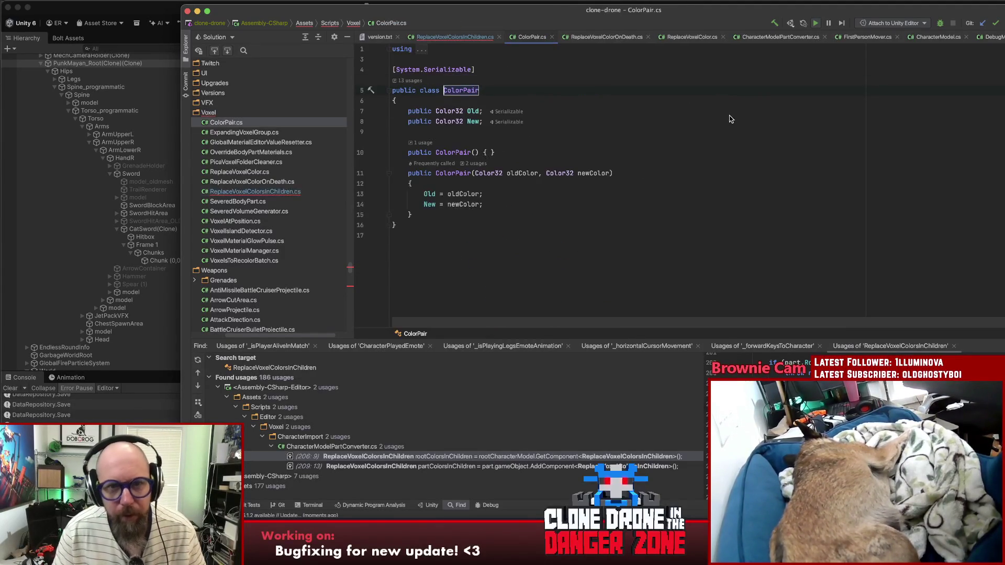
key("super+bracketleft")
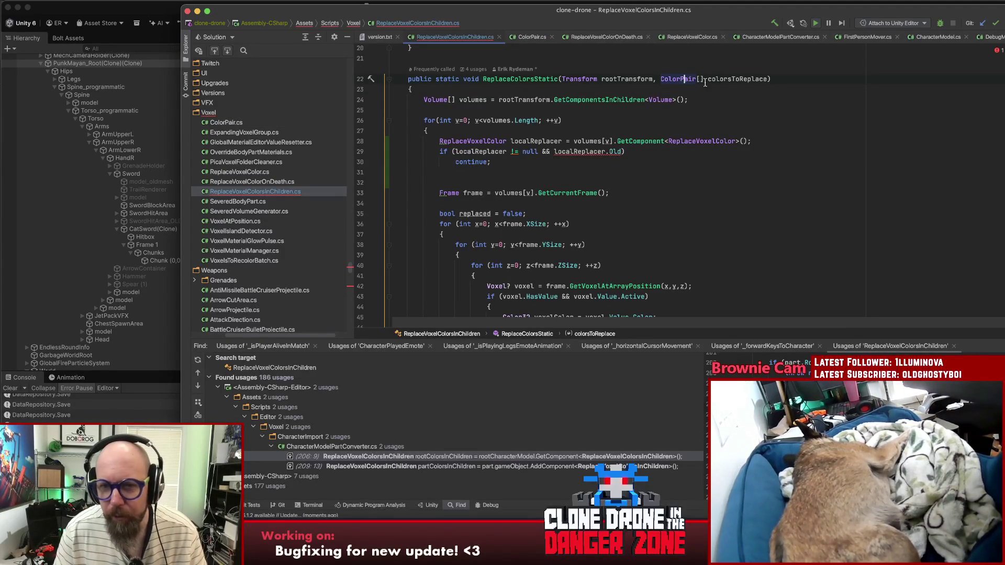
left_click(725, 78)
Step: Replace the clause with colorsToReplace.Contains, then colorsToReplace.FirstOrDefault, rechecking ColorPair
left_click(553, 151)
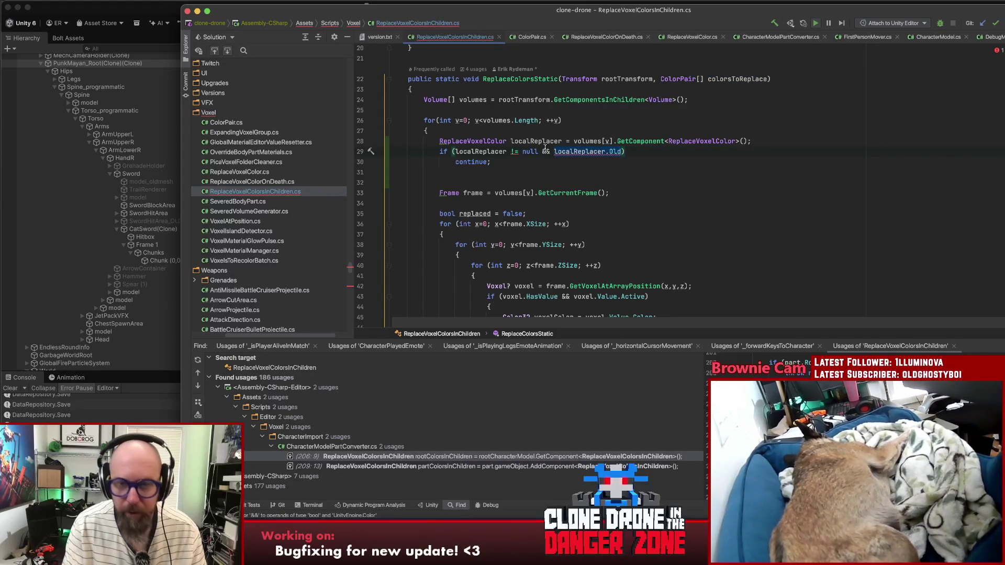
key("shift+End")
type("colorsToReplace.F")
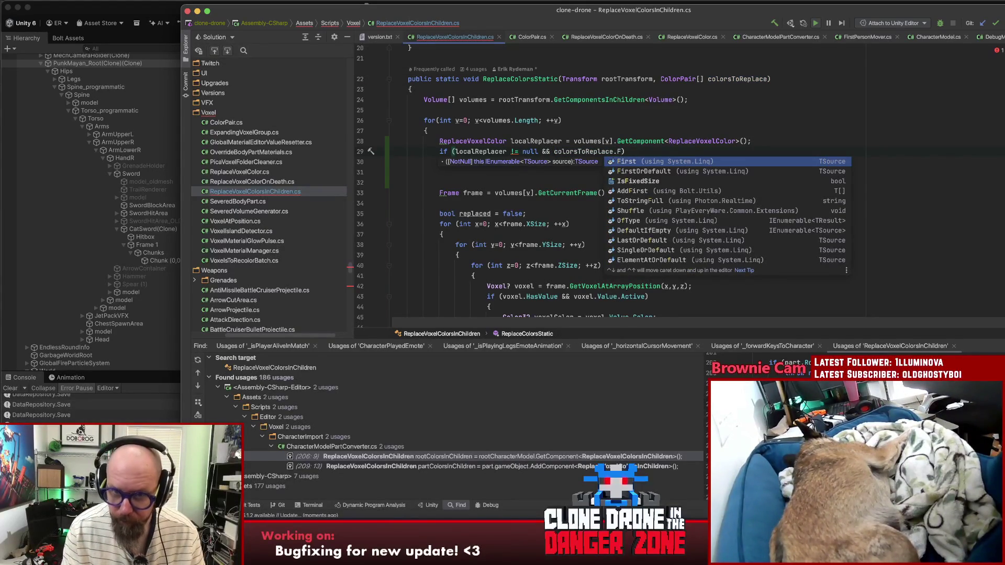
key("BackSpace")
type("cont")
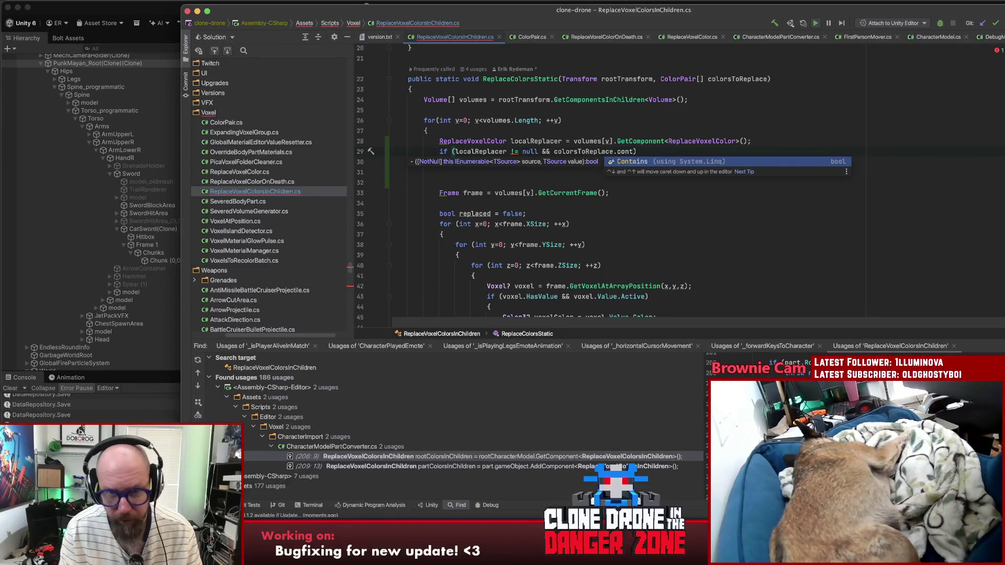
key("Return")
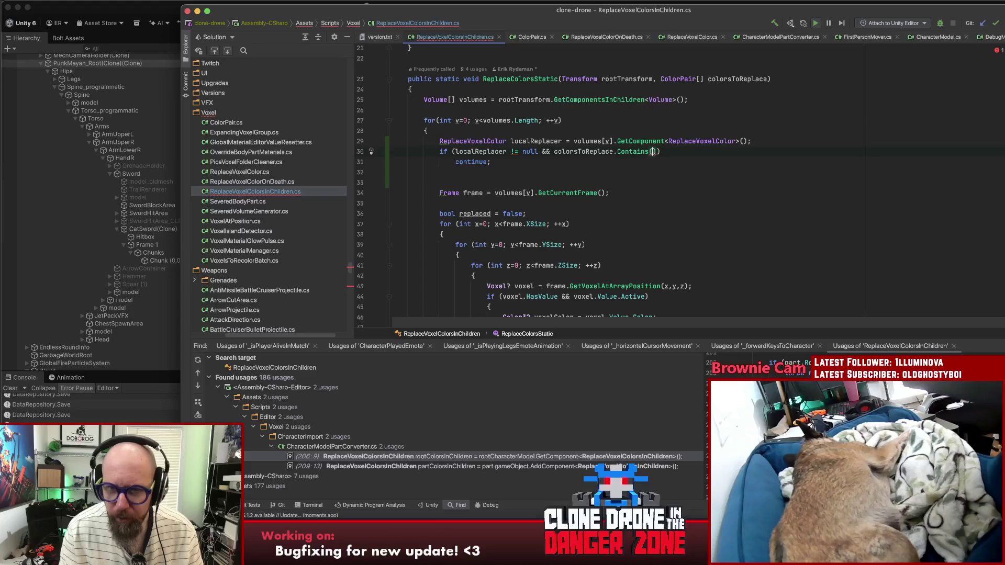
key("BackSpace")
key("BackSpace")
key("BackSpace")
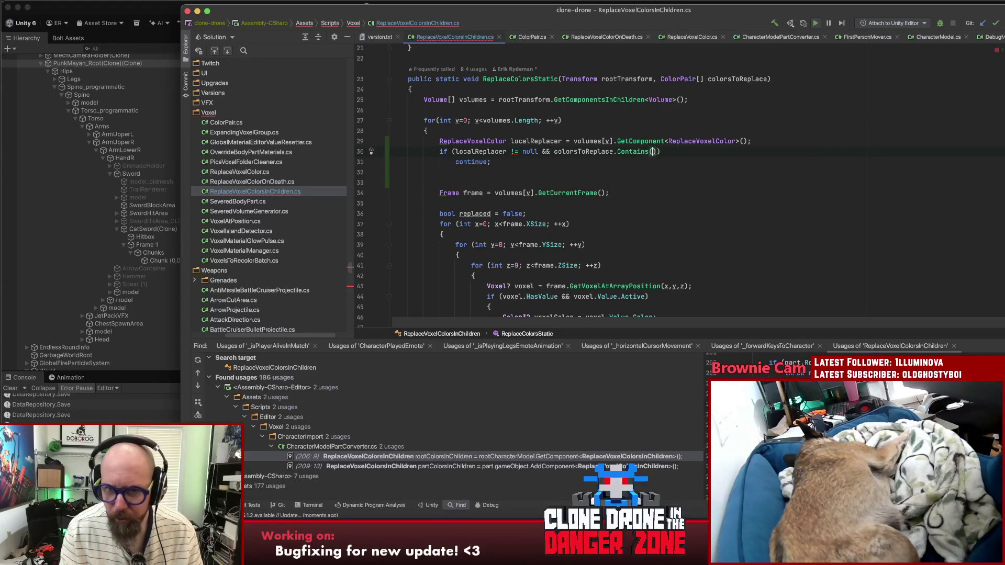
type("F")
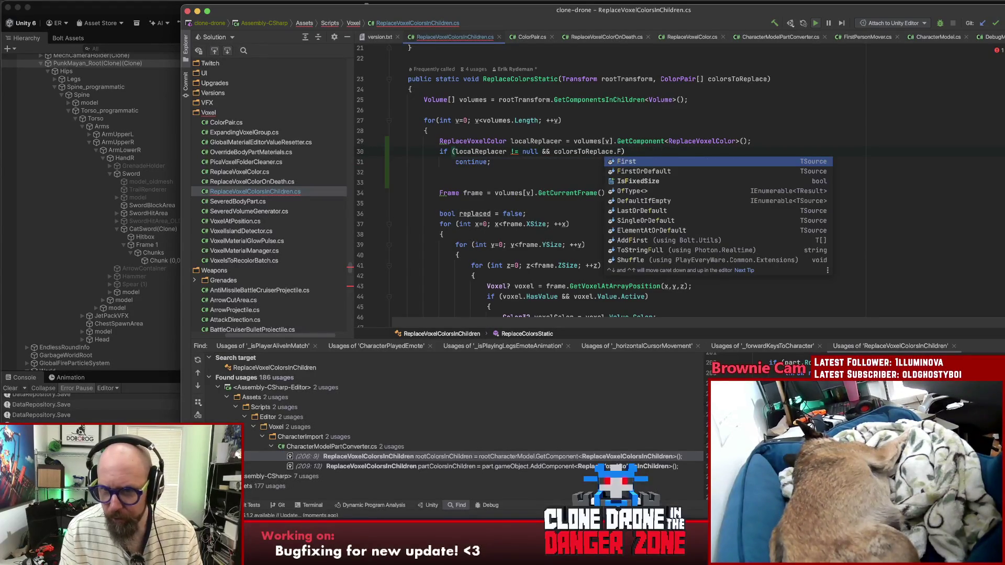
key("Down")
key("Return")
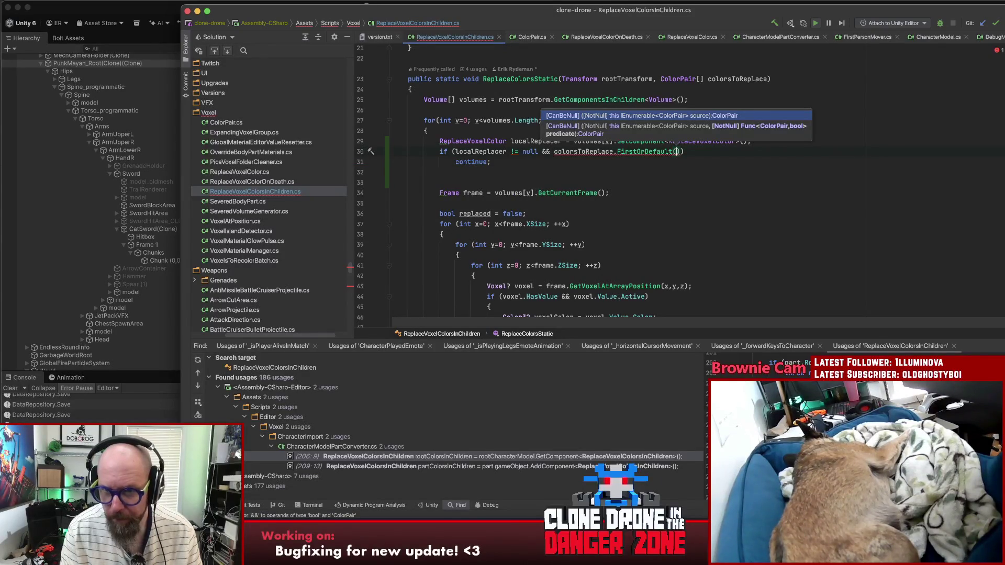
left_click(668, 78)
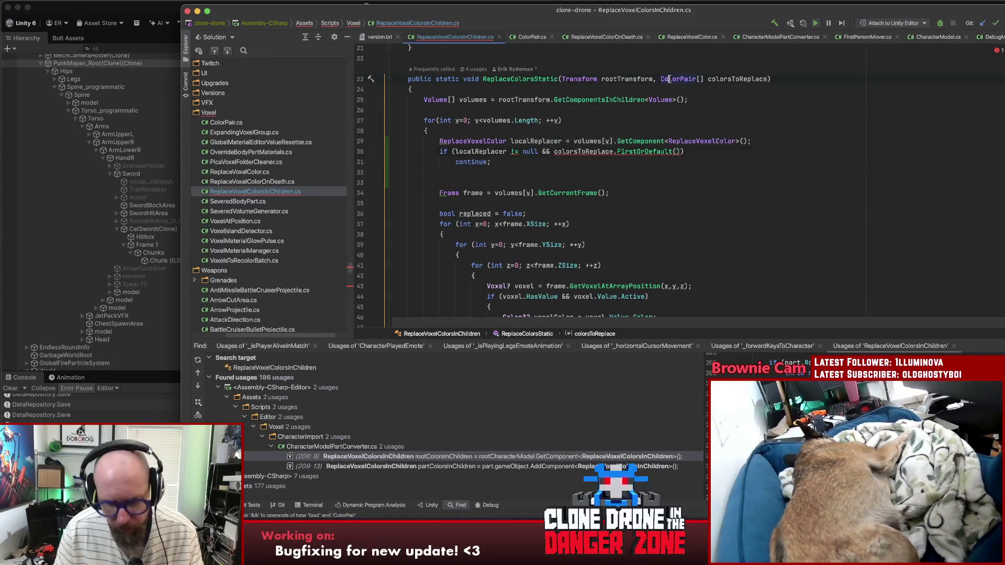
left_click(668, 79, "super")
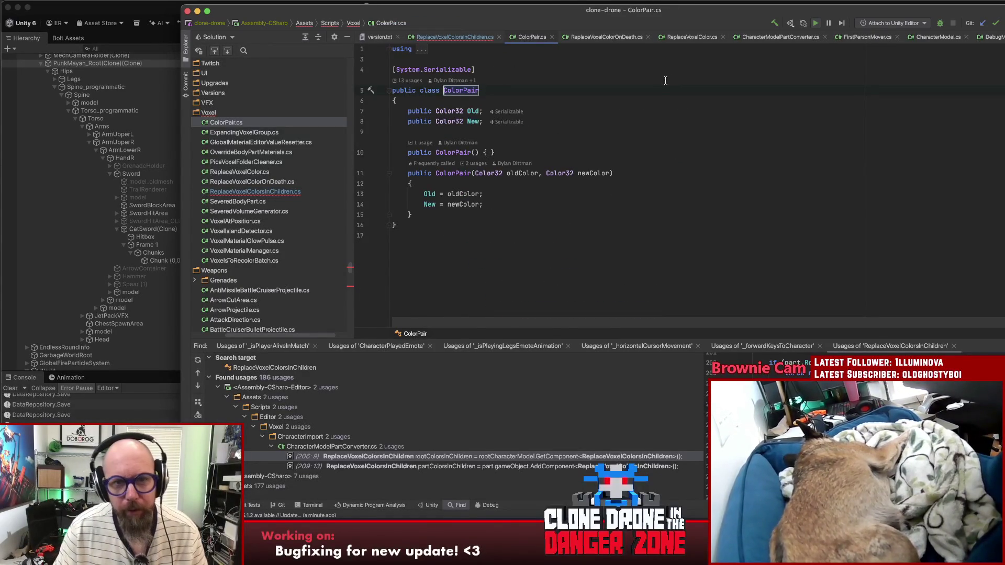
key("super+bracketleft")
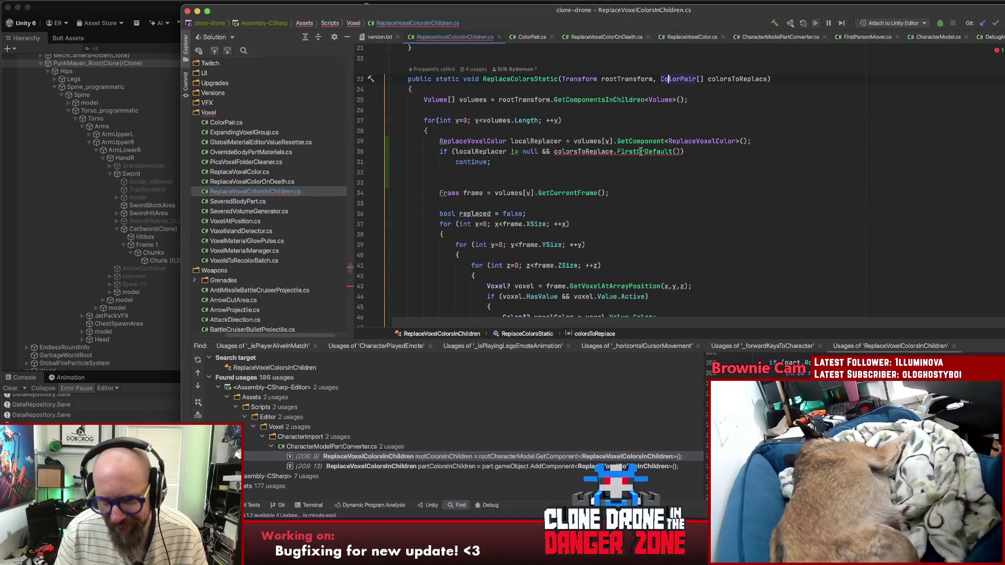
Step: Delete the && clause, leaving only the localReplacer != null condition
left_click(550, 152)
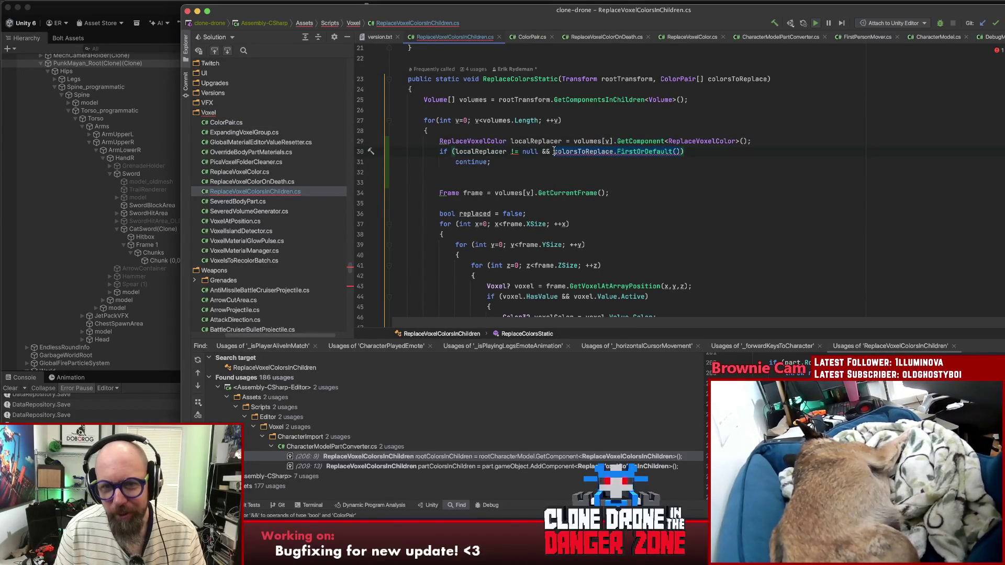
left_click(438, 151)
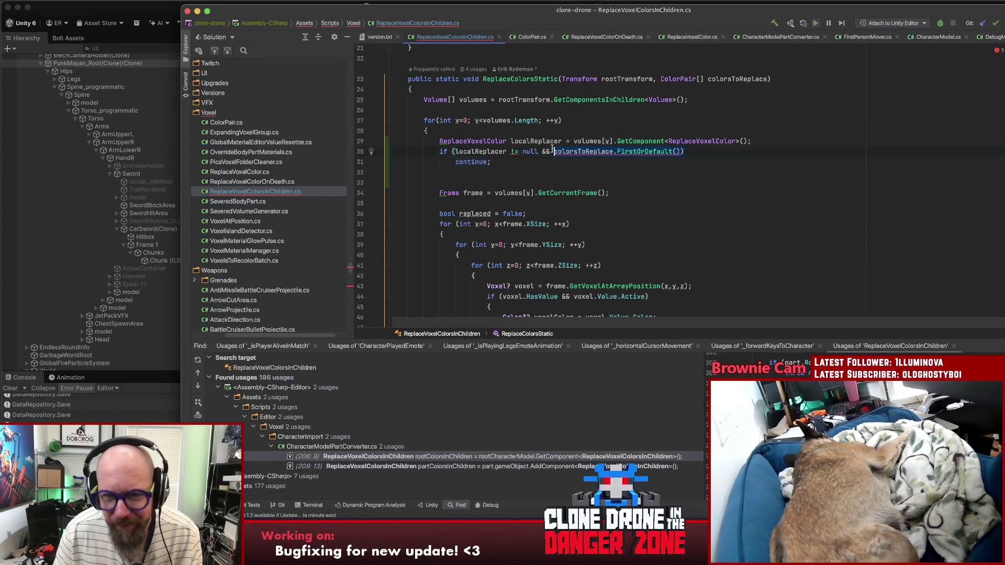
key("super+shift+Right")
key("BackSpace")
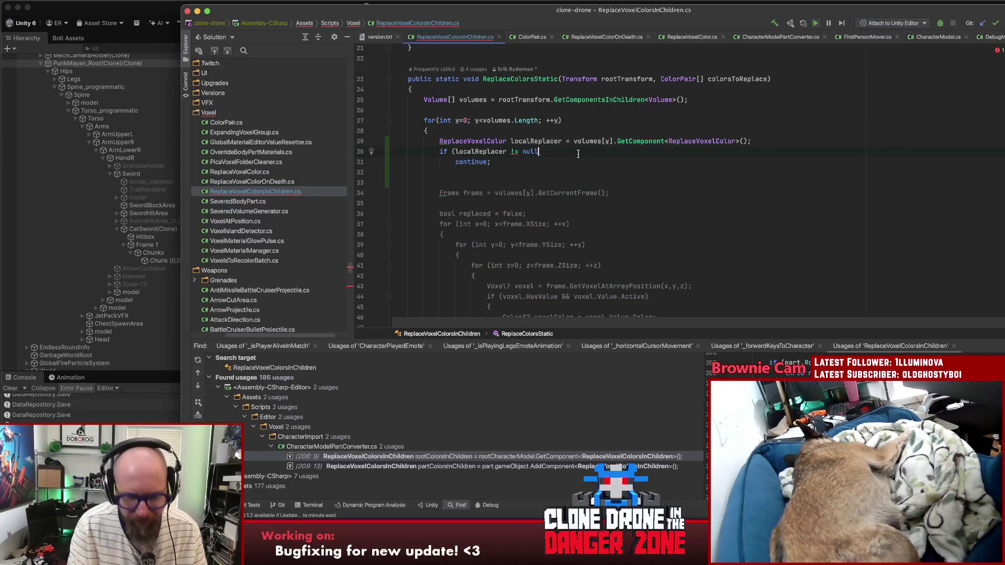
Step: Give the null check a braced block, cut the old continue, and declare bool containsSameColor = false
type(")")
key("Return")
type("{")
key("Return")
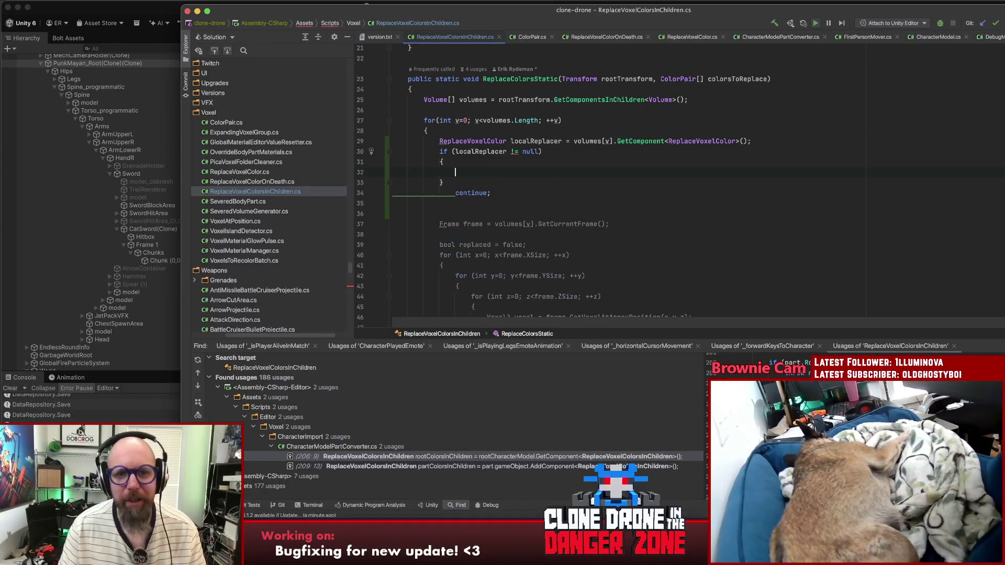
key("Down")
key("Down")
key("super+shift+Right")
key("super+x")
key("Up")
key("Up")
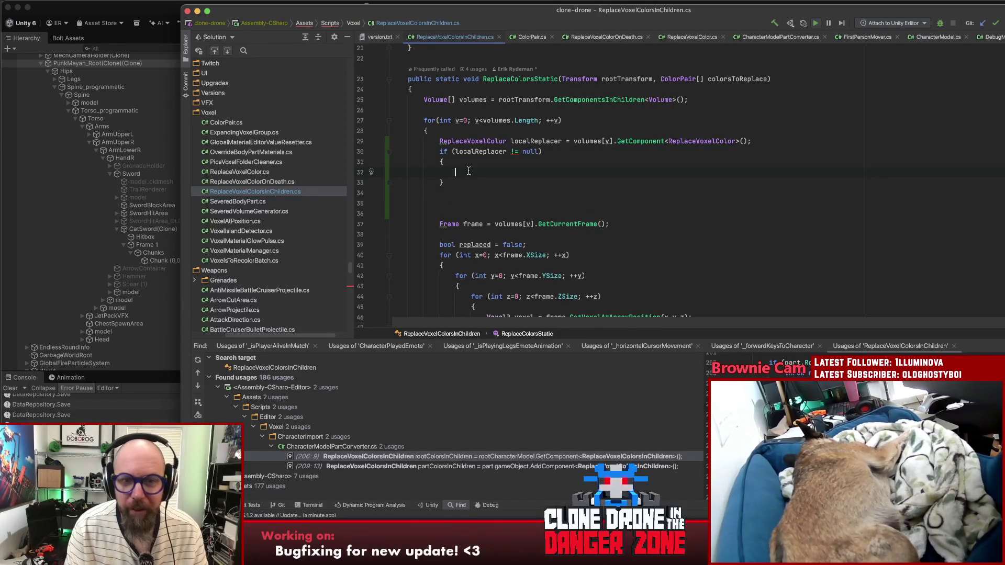
type("bool contain")
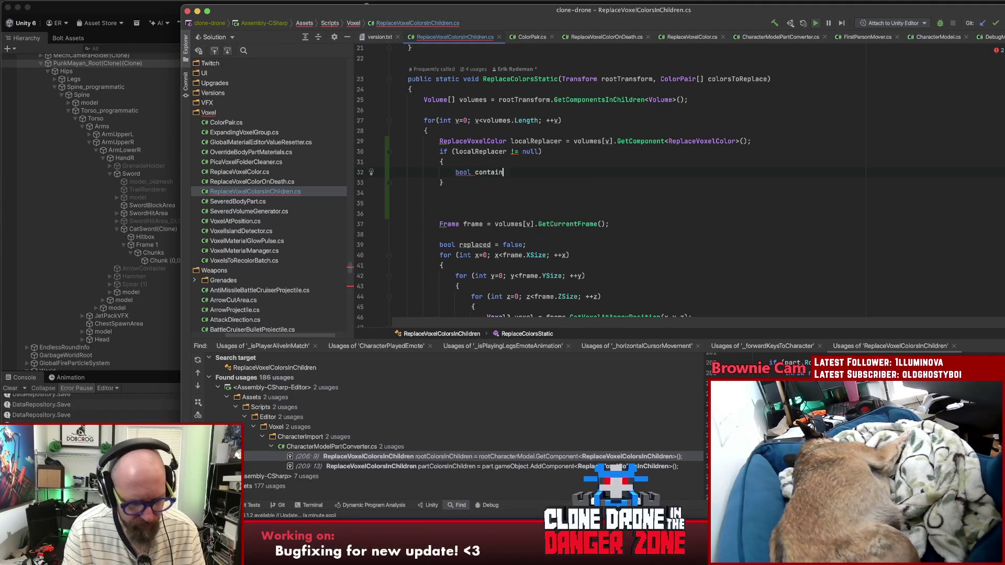
type("sSameColor")
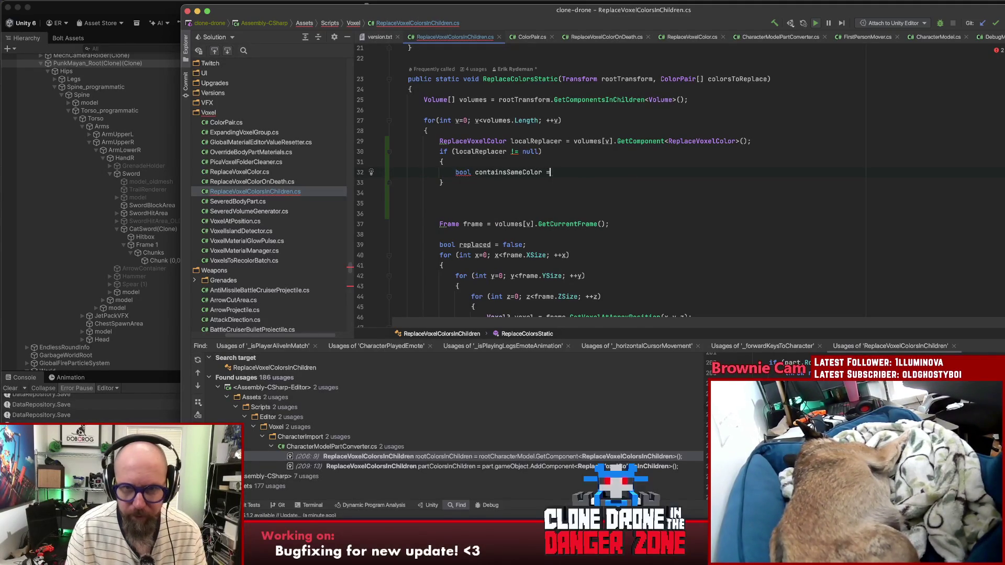
type(" = false;")
key("Return")
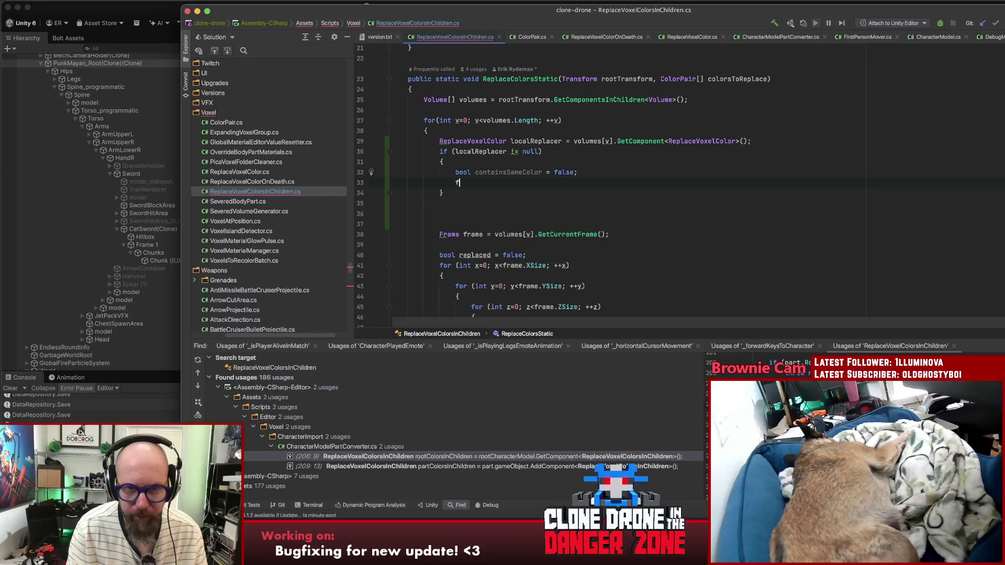
Step: Add a foreach over colorsToReplace setting containsSameColor = true when colorPair.Old == localReplacer.Old
type("forea")
key("Return")
type("colorsToReplace)")
key("Return")
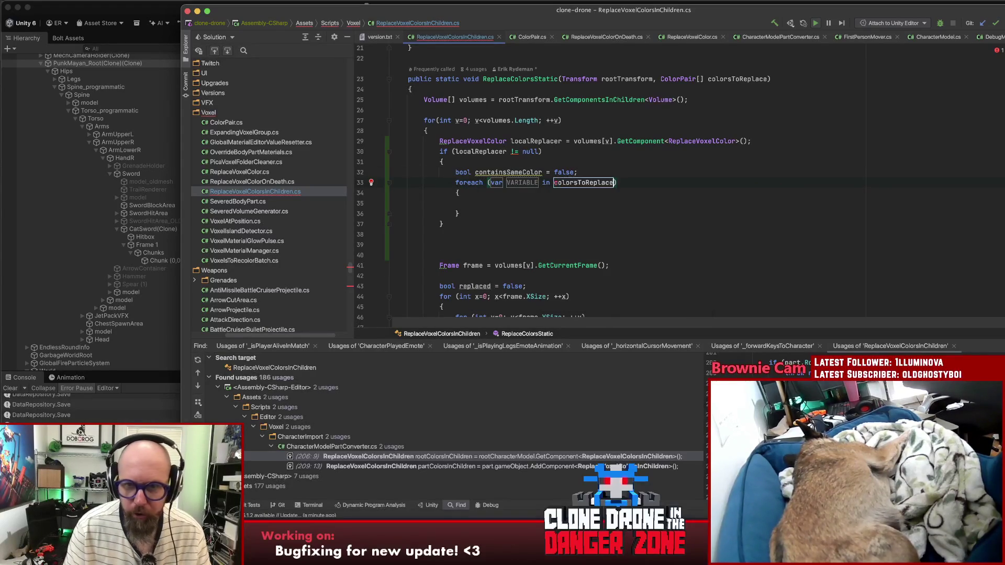
key("Return")
key("Return")
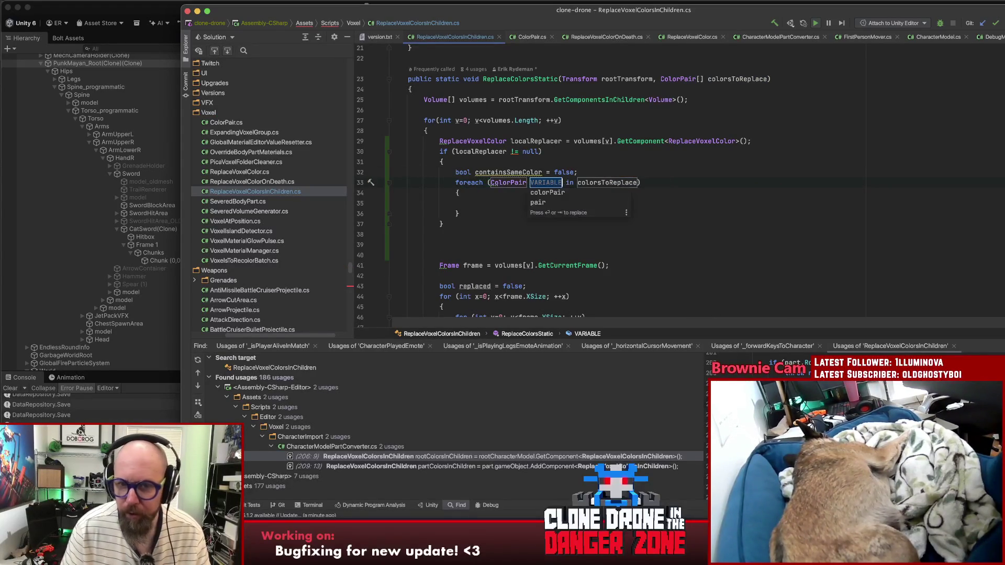
key("Return")
type("f(col")
key("Return")
type(".o")
key("Return")
type("== O")
key("BackSpace")
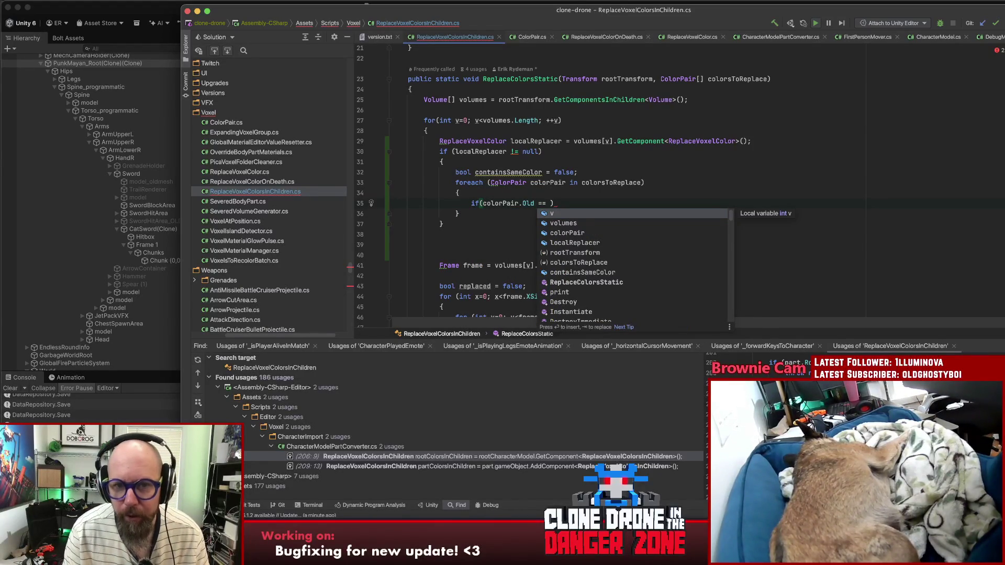
type("localReplacer.")
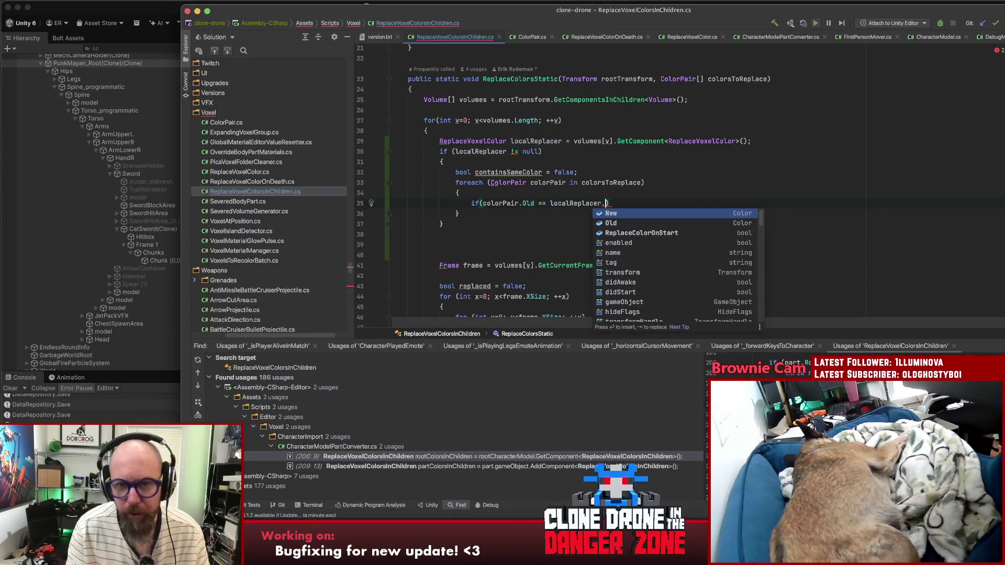
type("Old)")
key("Return")
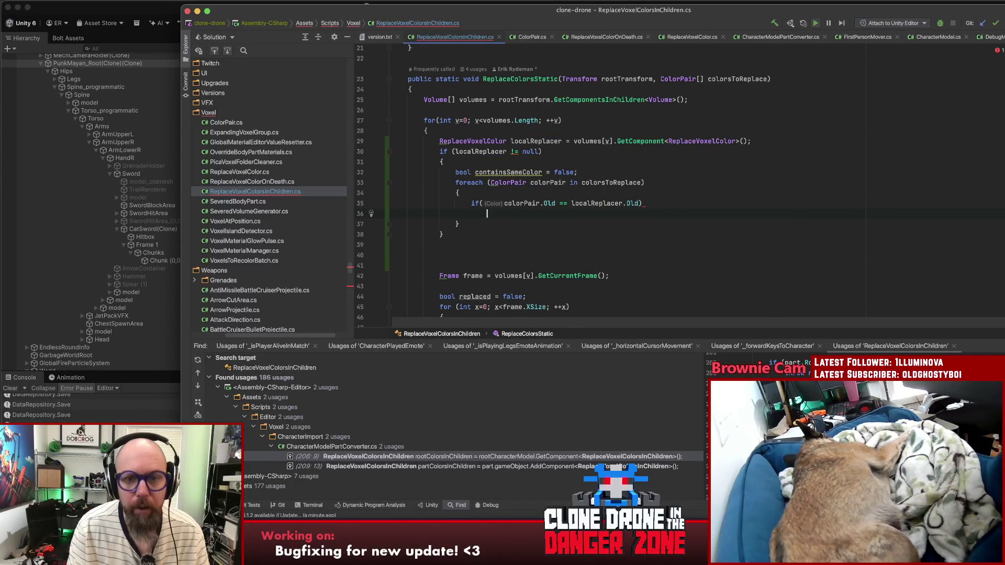
type("con")
key("Return")
type("= true;")
Step: Add if (containsSameColor) continue; after the foreach and remove the extra blank line
key("Down")
key("Return")
type("if(co")
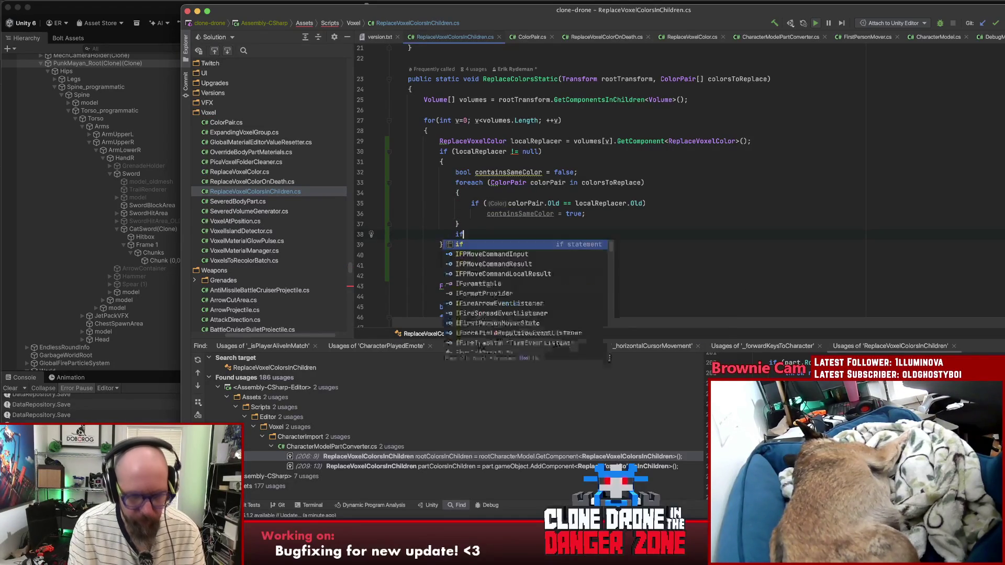
key("Down")
key("Return")
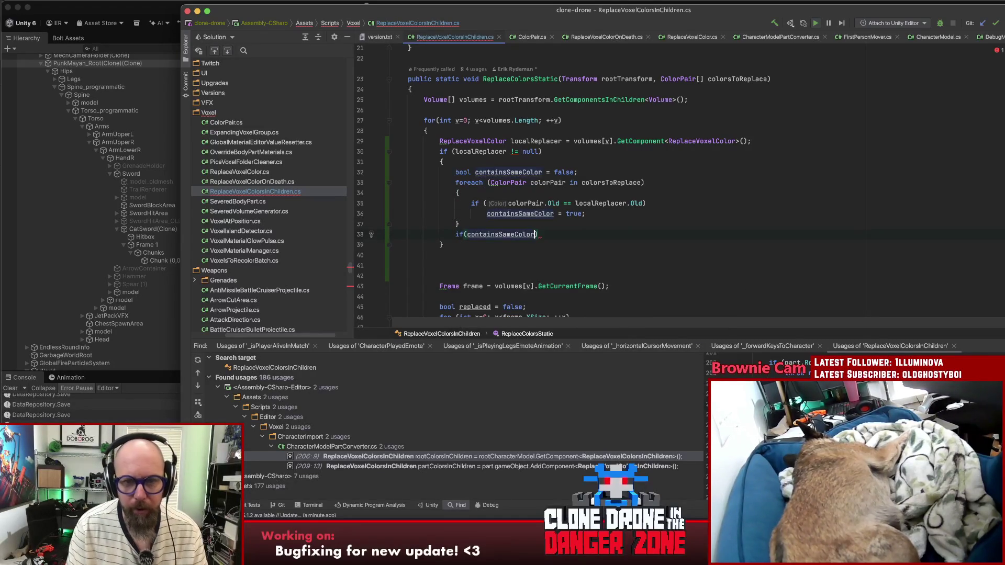
key("Return")
type("continu")
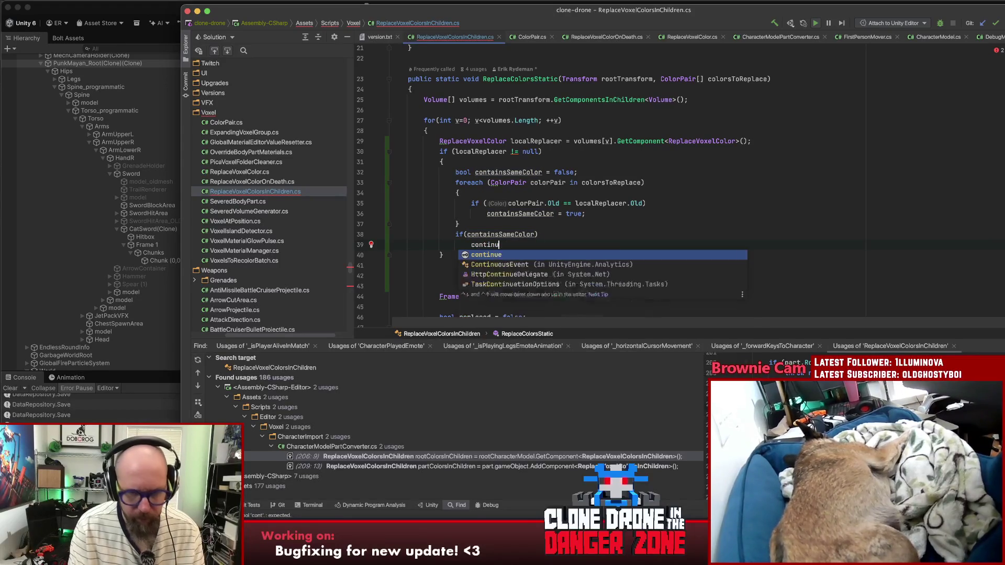
key("Return")
type(";")
left_click(509, 245)
left_click(460, 234)
key("BackSpace")
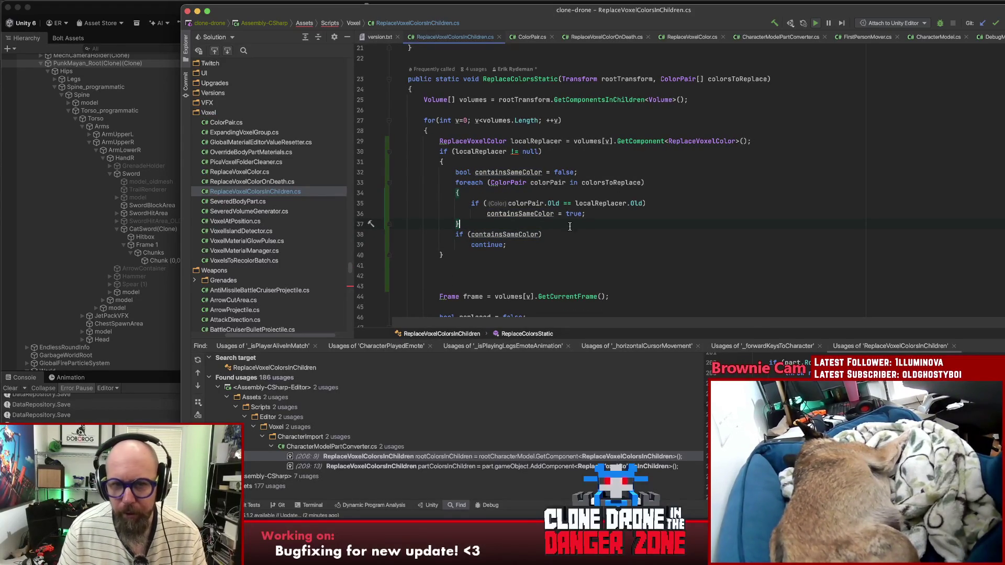
Step: Add a comment above the check starting 'If we have a local replacer…'
left_click(512, 127)
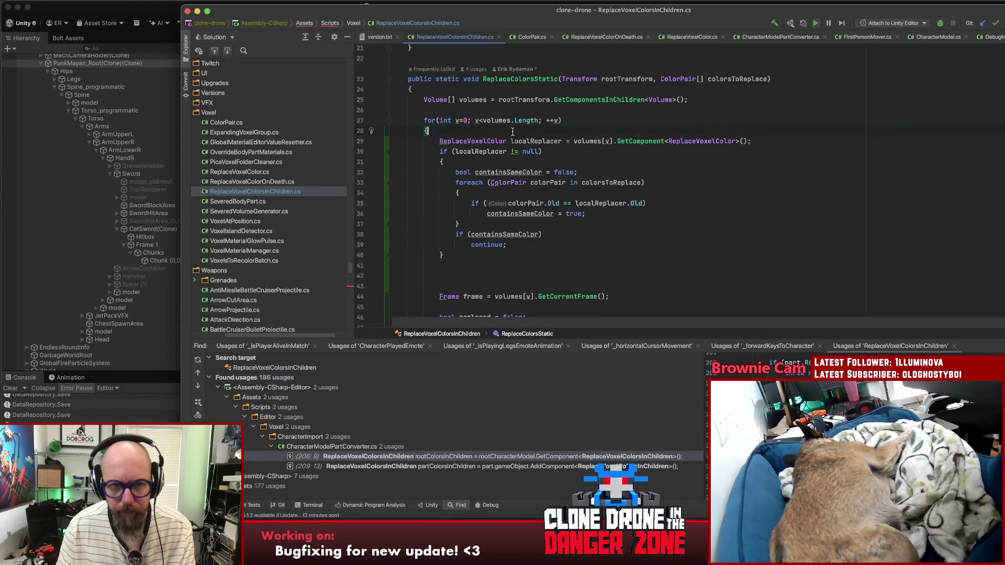
key("Return")
key("Return")
type("// ")
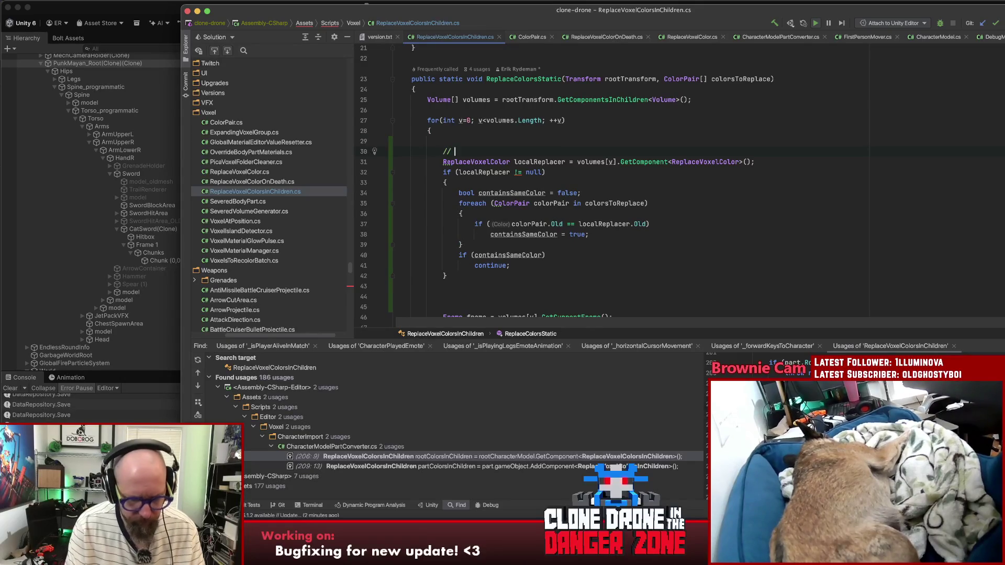
type("If we have a loc")
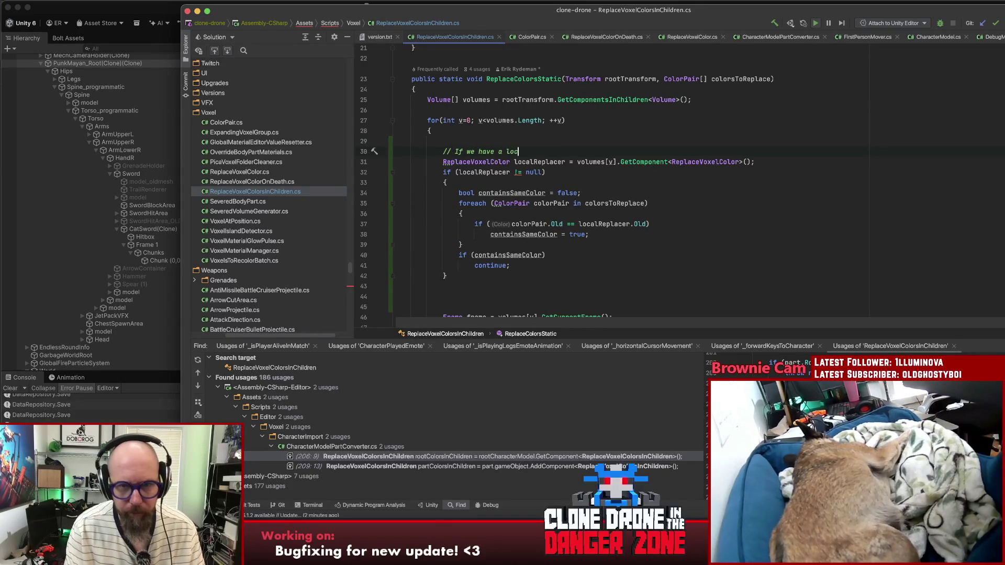
type("al replacer with the same color, don't stomp it")
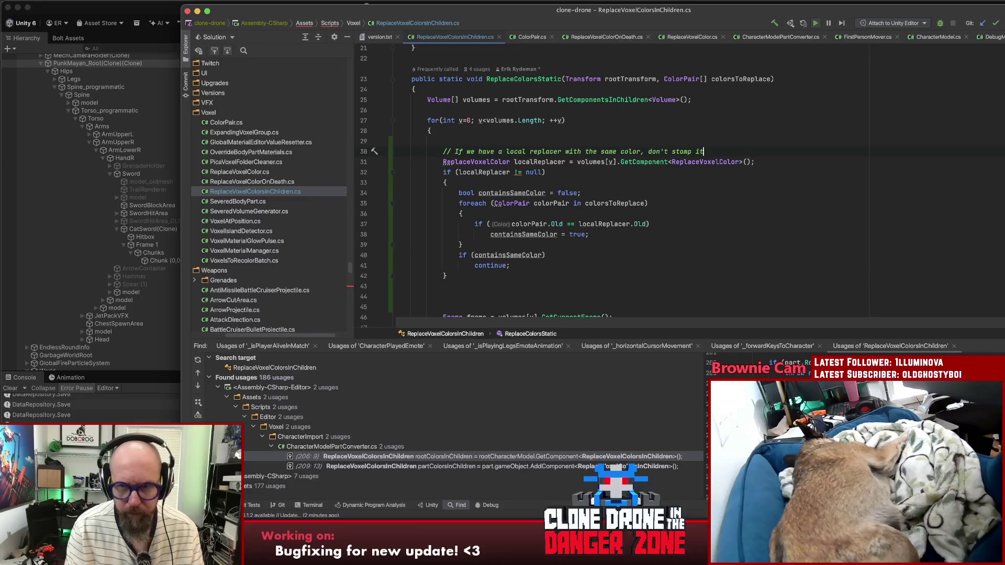
left_click(633, 244)
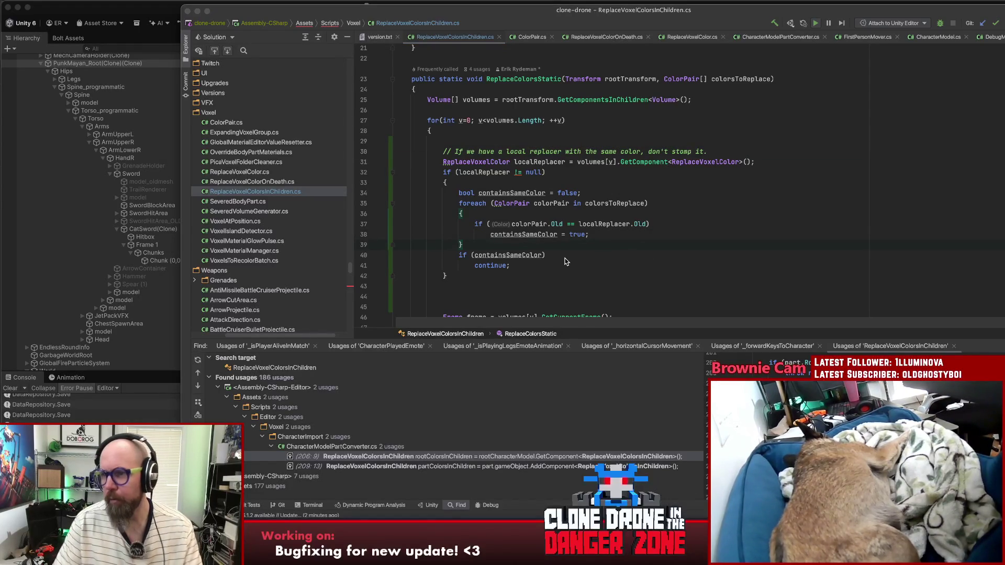
key("super+Tab")
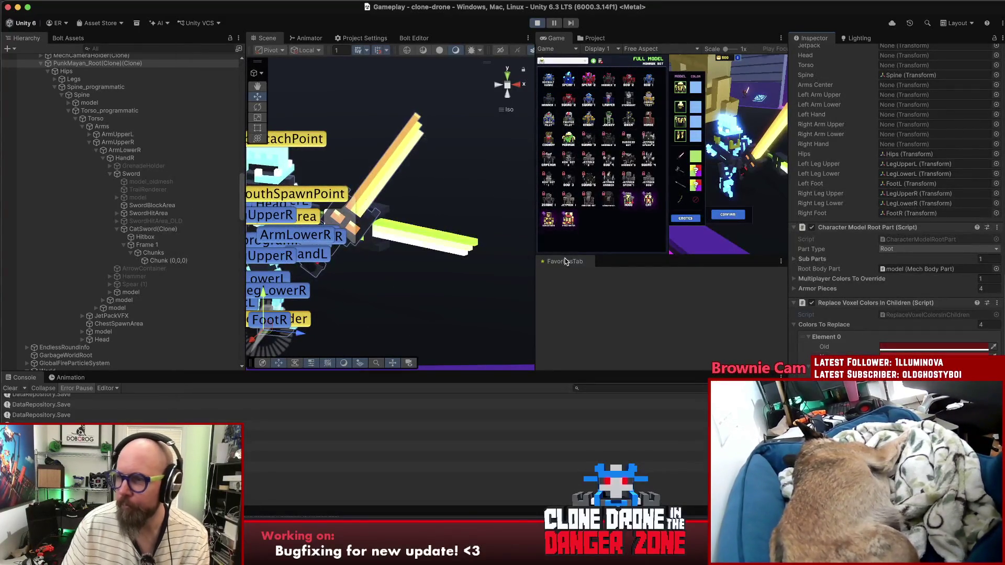
Step: Stop and restart Play mode, then maximize the Game view showing the Clone Drone main menu
left_click(534, 24)
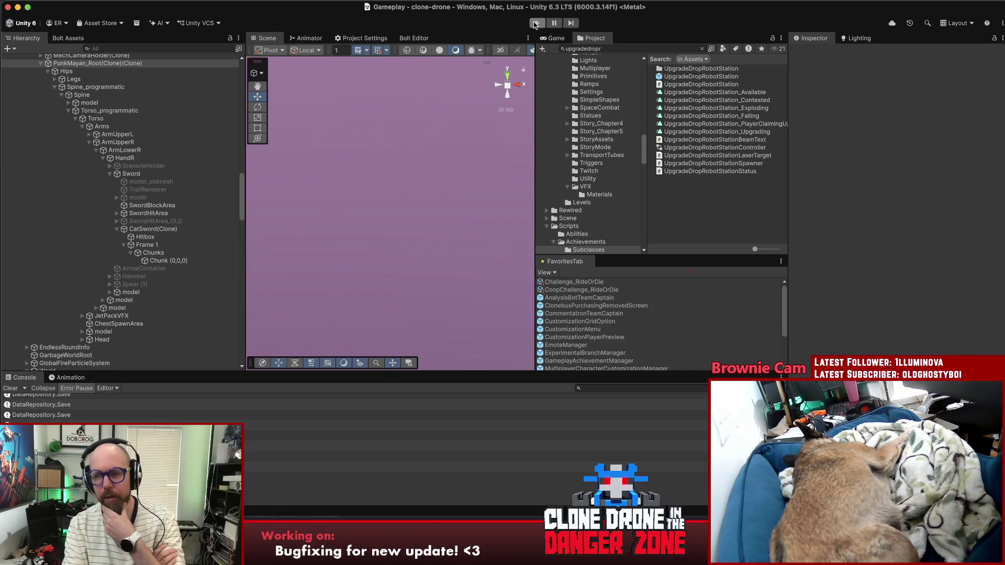
left_click(535, 24)
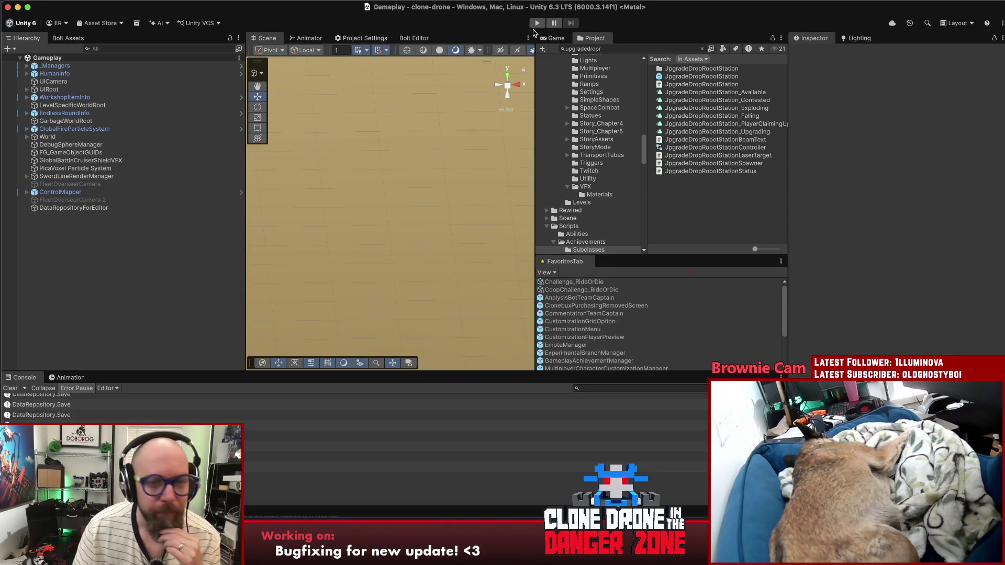
left_click(535, 23)
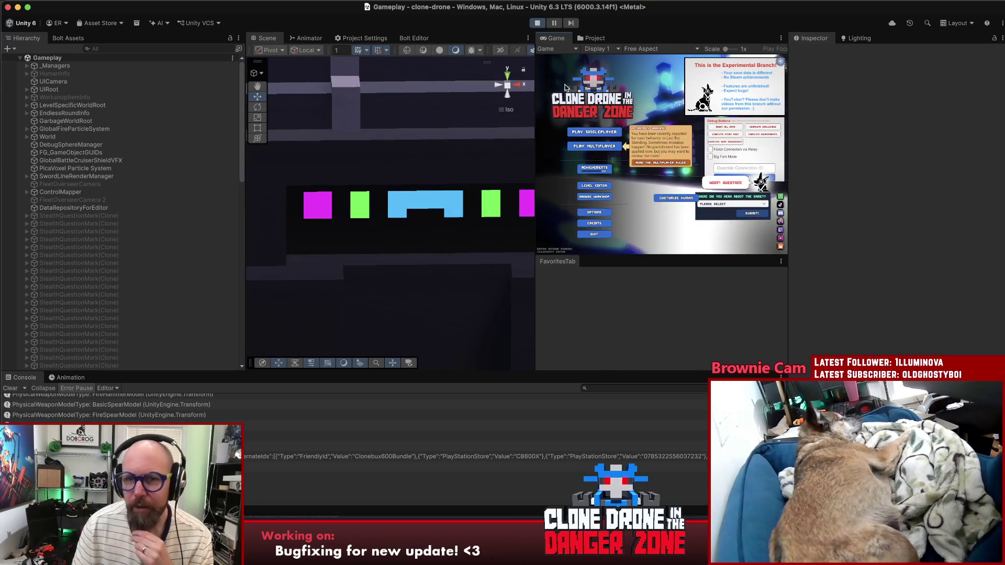
double_click(553, 33)
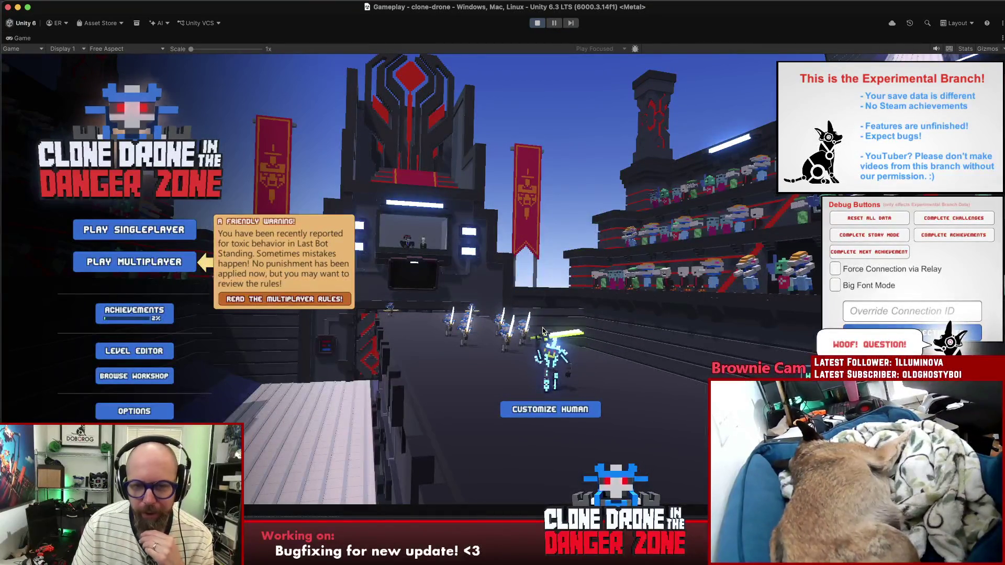
Step: In Customize Human, try brown, HELP! teal and OH GOD! pink sword colours
left_click(578, 411)
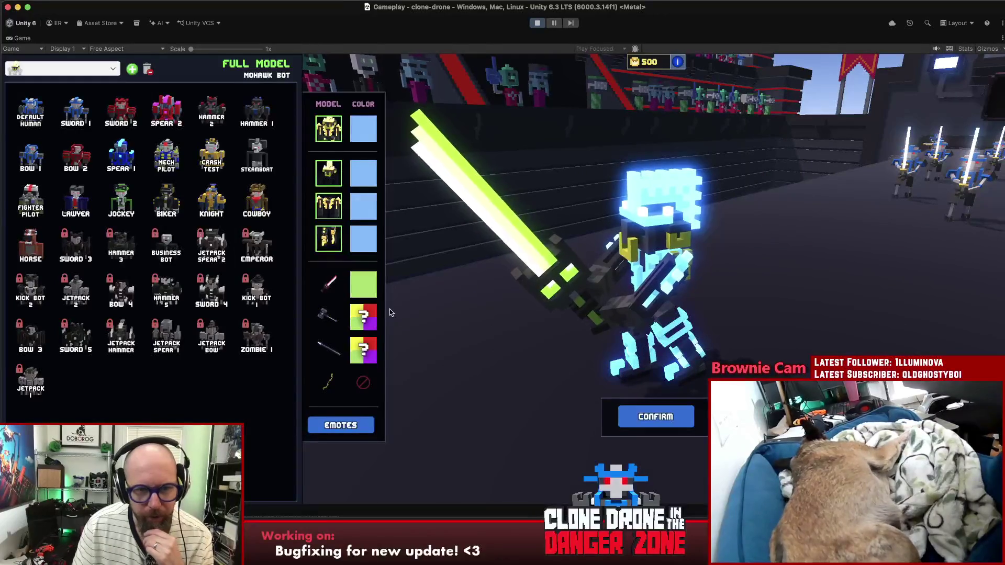
left_click(373, 277)
left_click(121, 199)
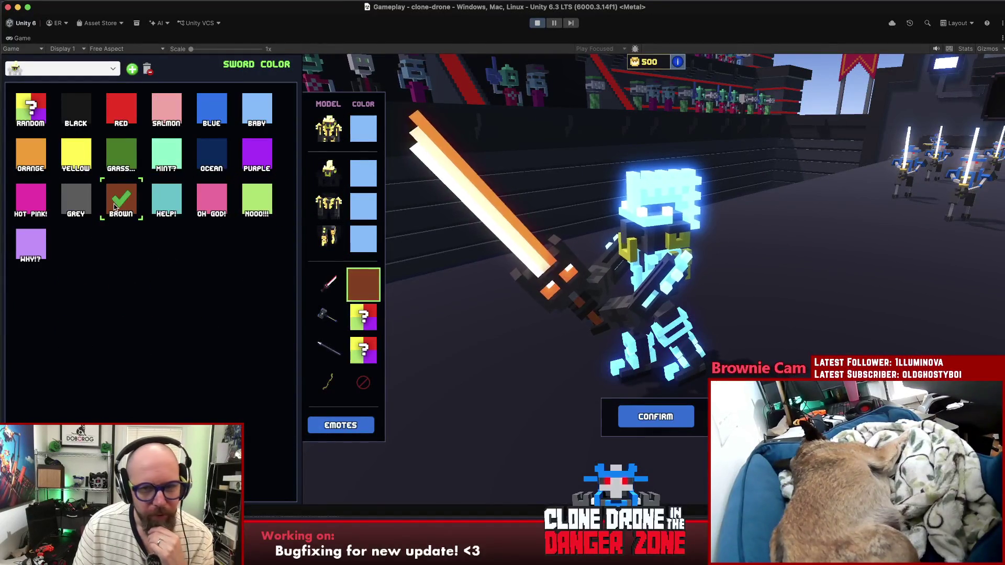
left_click(161, 200)
left_click(211, 199)
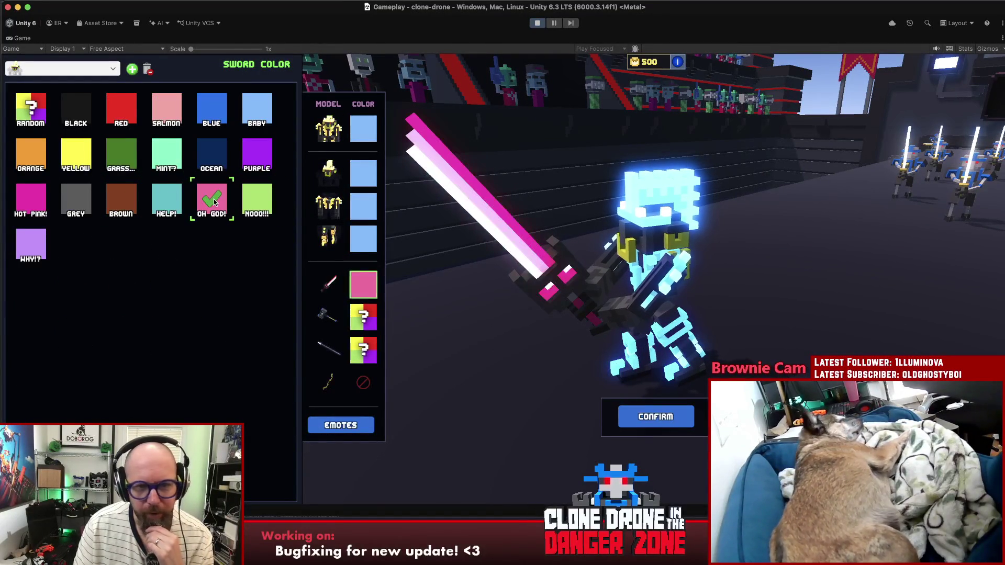
key("Escape")
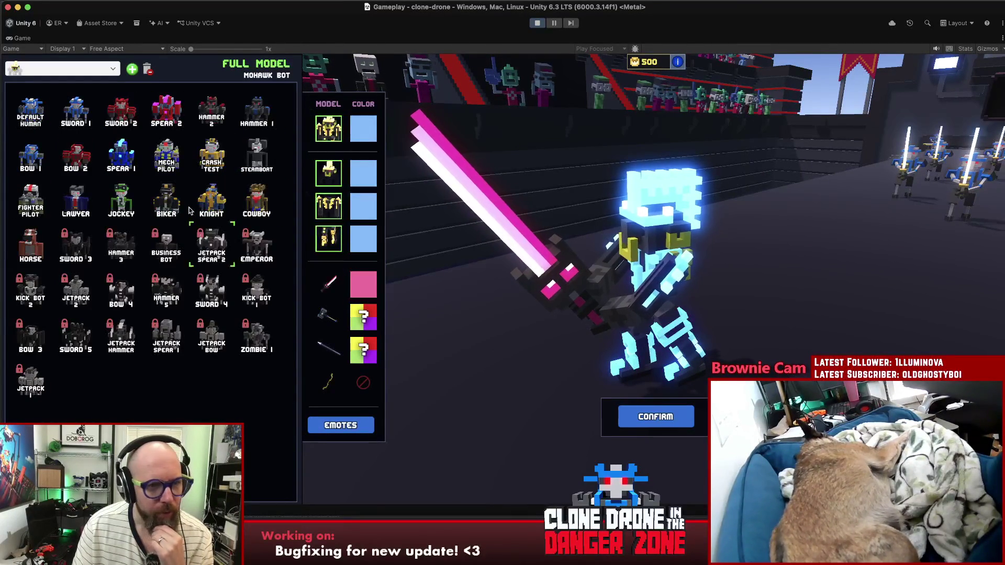
Step: Try salmon, NOOO!!! lime green and grey full-model colours, settling on WHY!? light purple
left_click(363, 129)
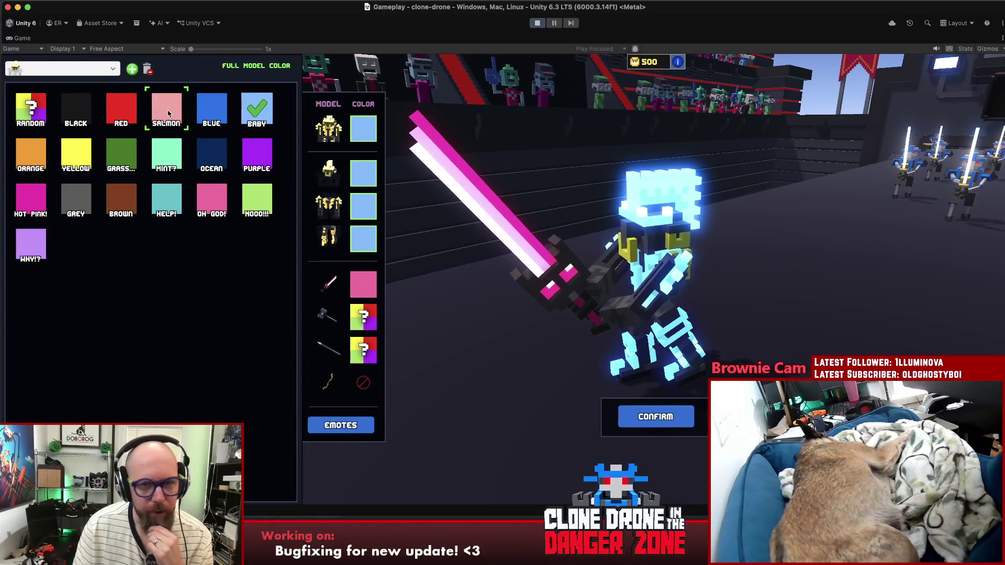
left_click(167, 111)
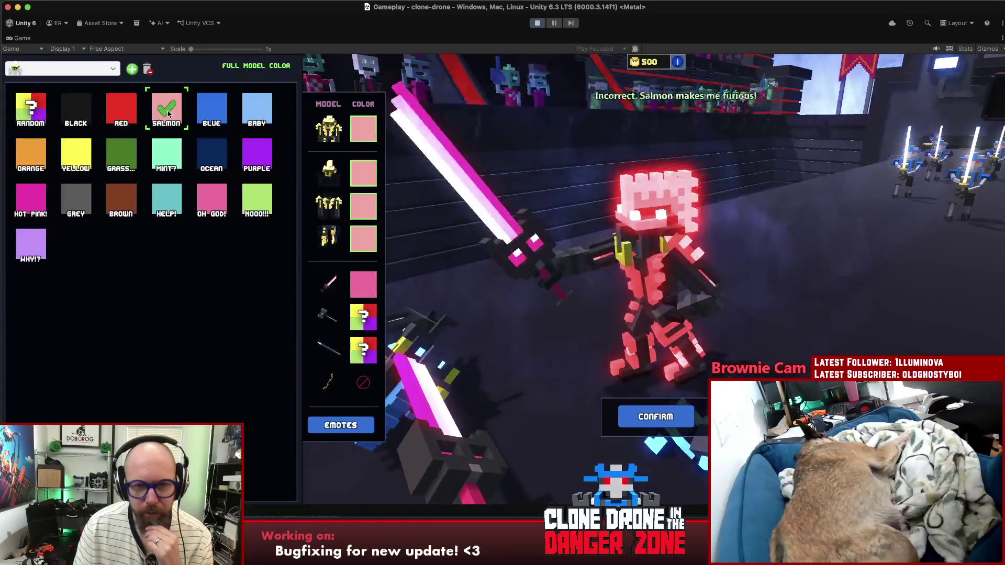
left_click(260, 209)
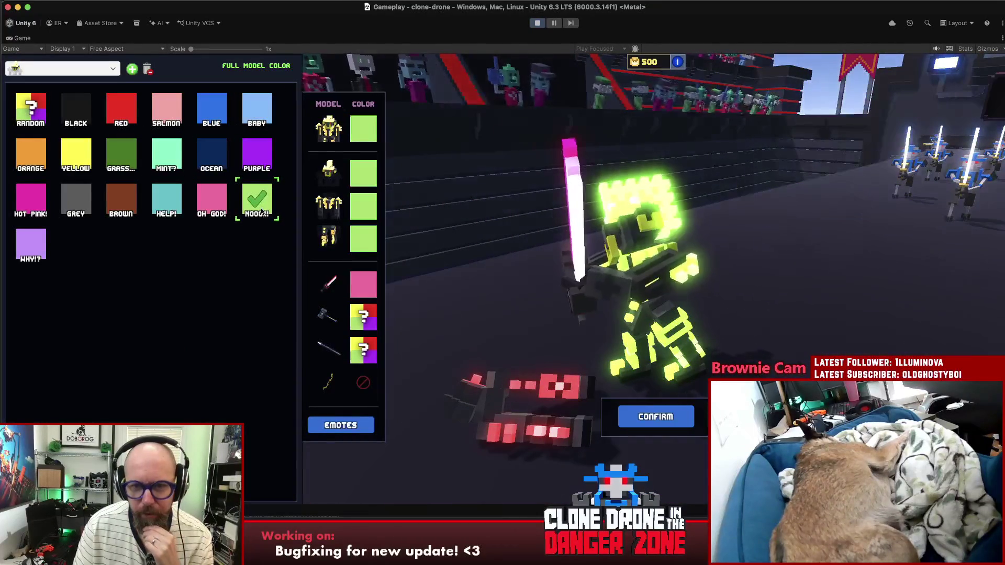
left_click(76, 201)
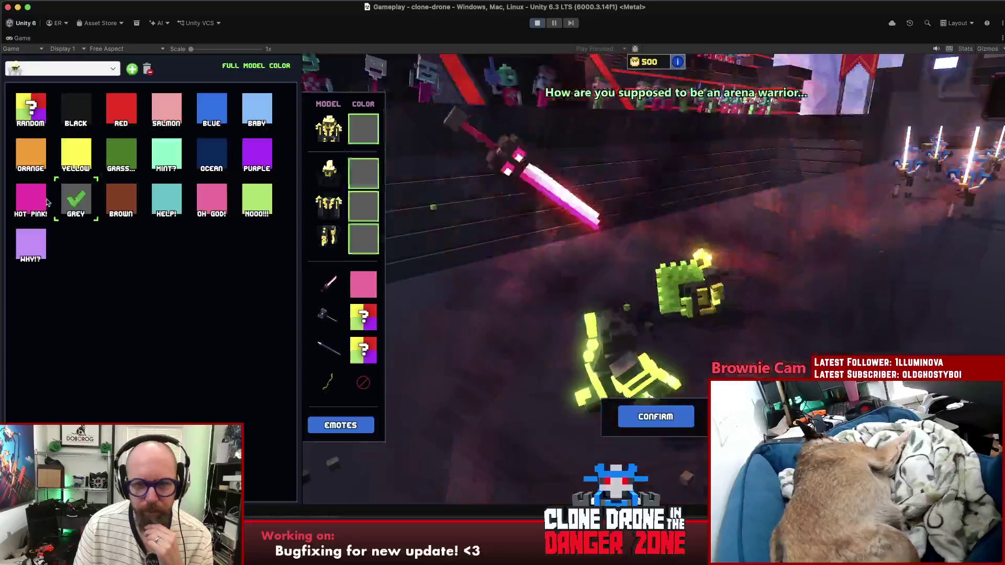
left_click(31, 244)
Step: Make the sword yellow, confirm the customization and start a singleplayer Endless Mode run
left_click(363, 287)
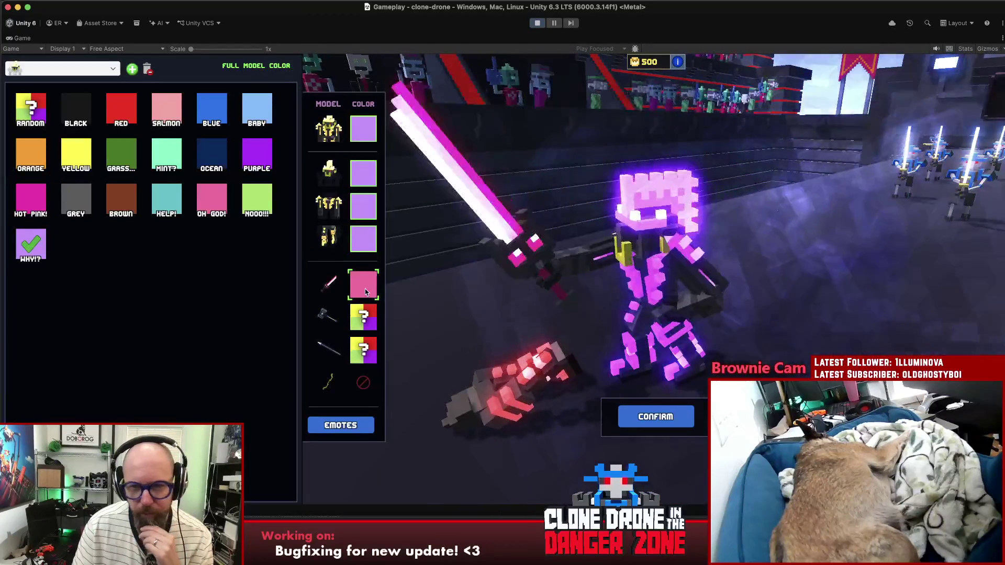
left_click(78, 158)
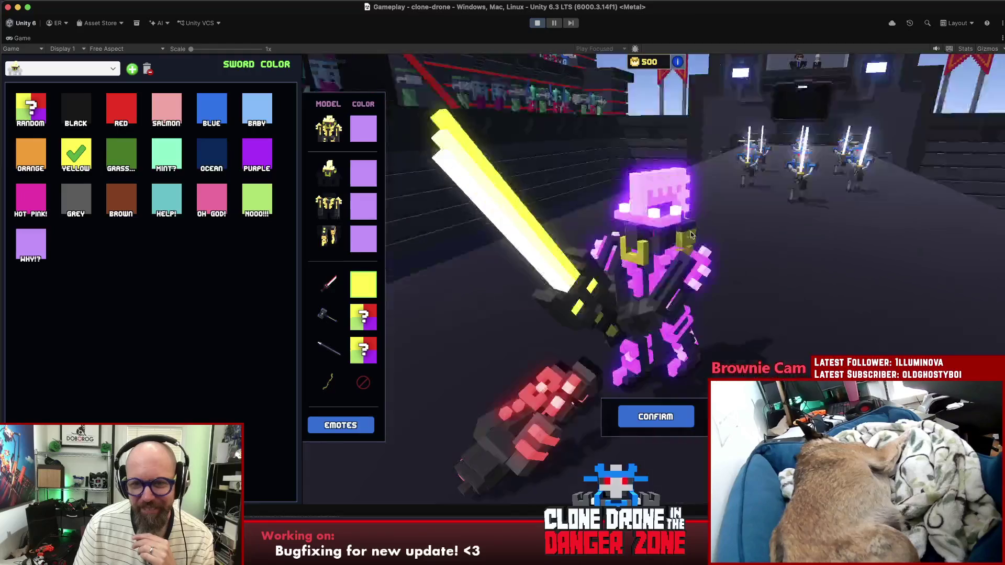
left_click(655, 416)
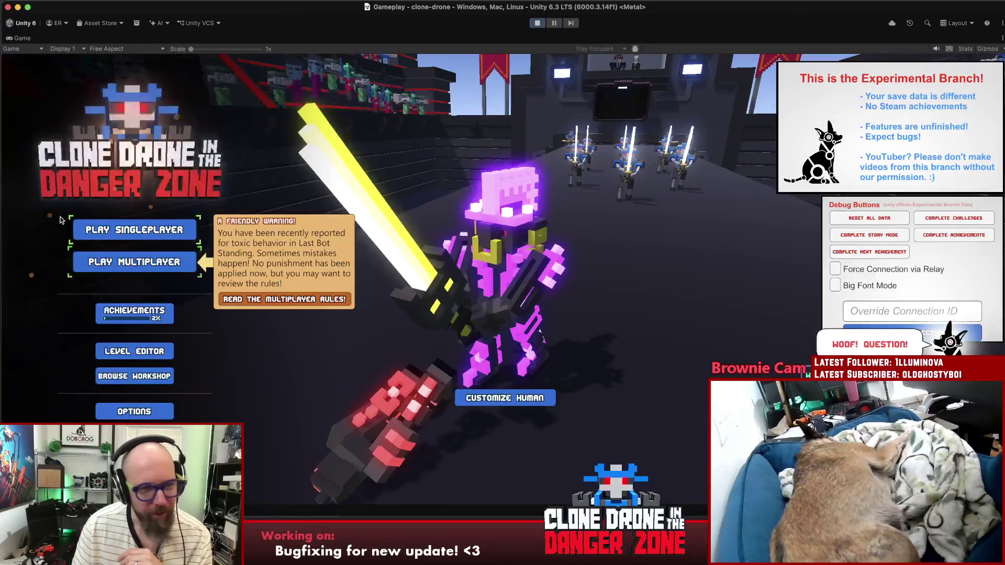
left_click(163, 230)
left_click(440, 324)
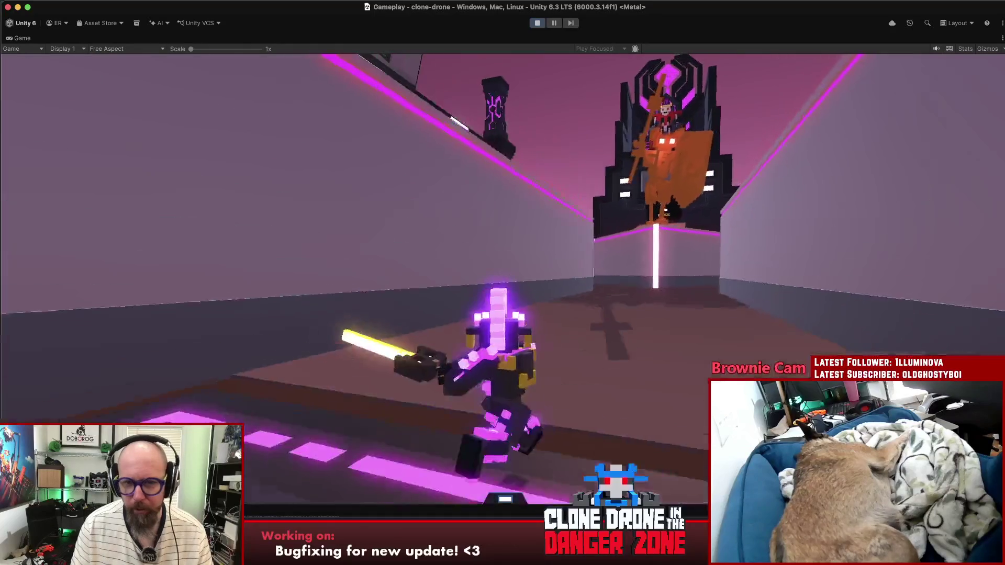
key("Escape")
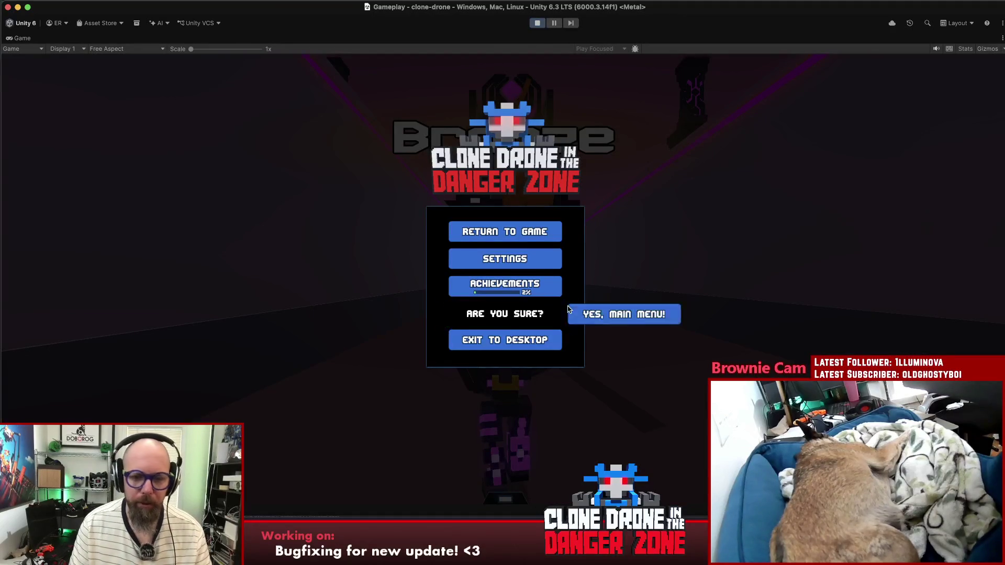
left_click(550, 312)
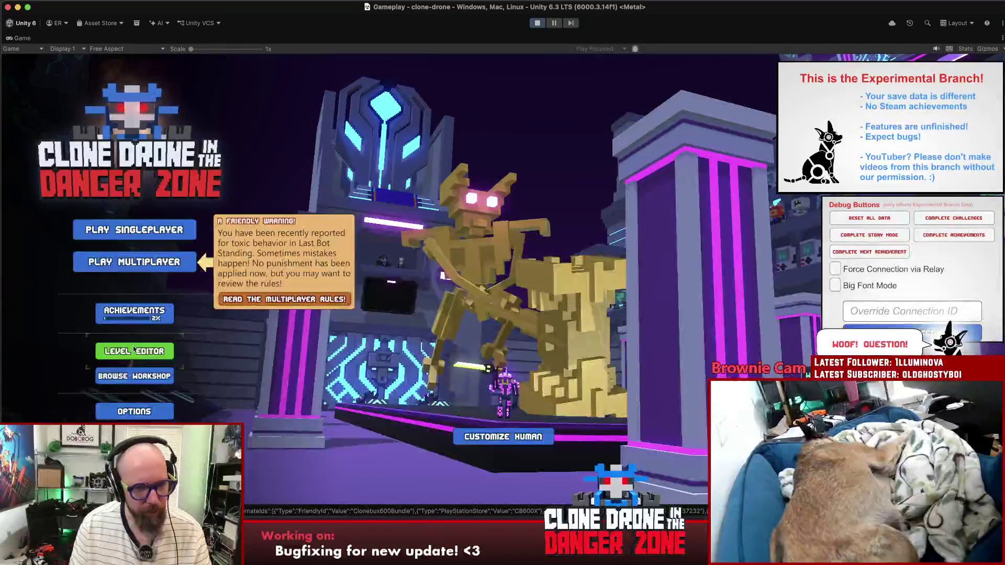
Step: In the level editor, place a JetpackSpear2 enemy from EnemySpawns on the arena floor
left_click(134, 350)
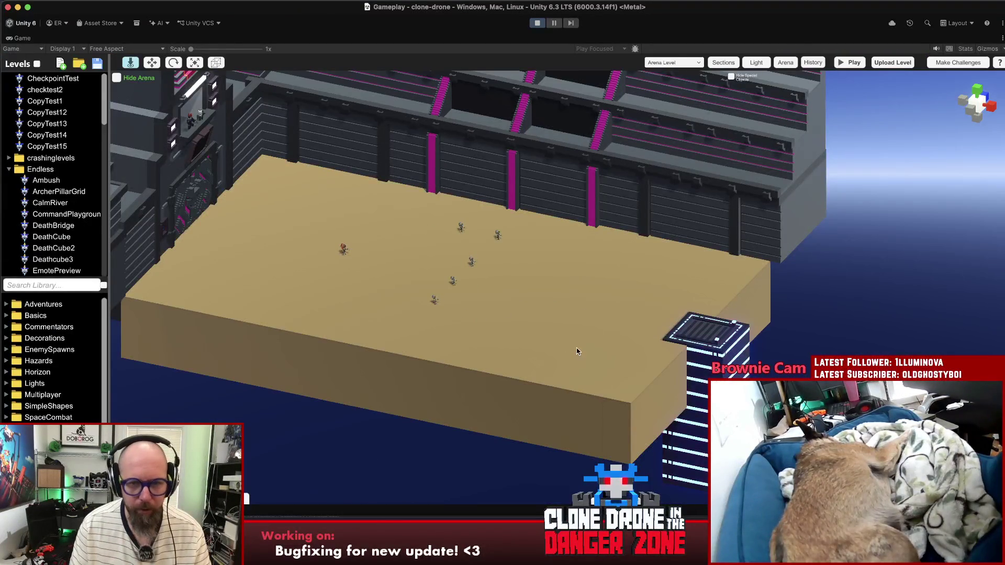
left_click(58, 349)
scroll(62, 369, "down", 5)
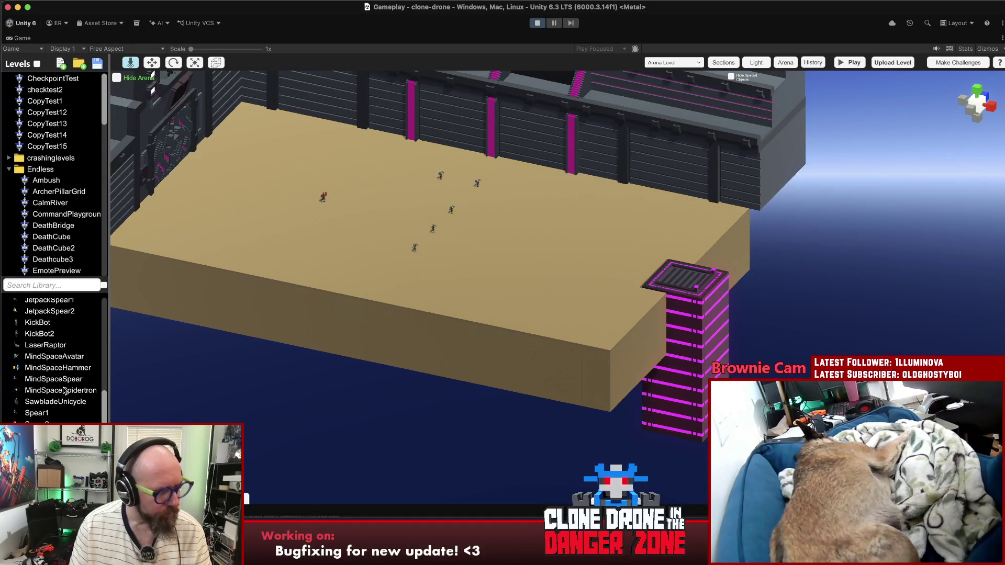
scroll(61, 361, "up", 1)
mouse_move(50, 321)
left_mouse_down()
mouse_move(175, 320)
mouse_move(450, 264)
left_mouse_up()
key("f")
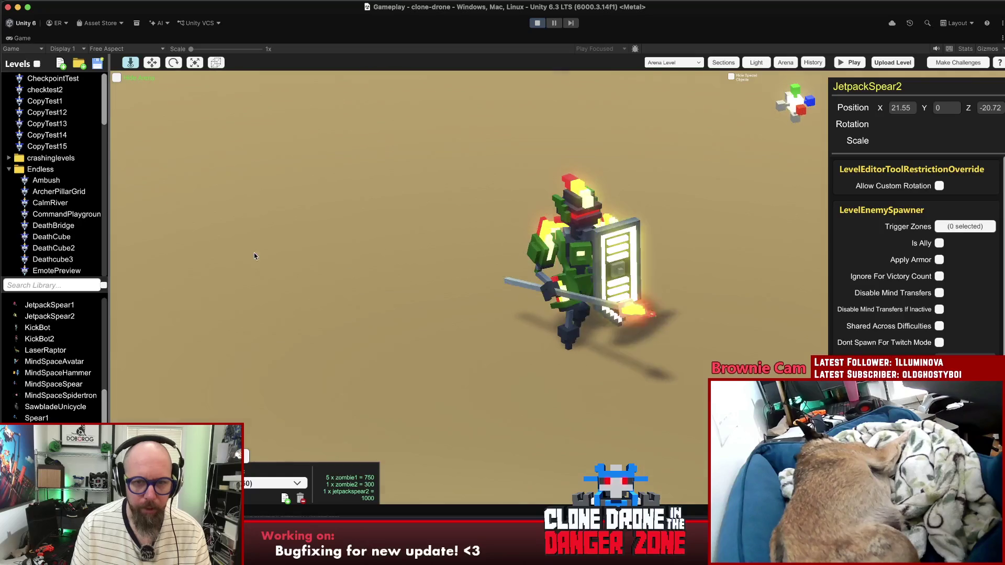
scroll(52, 361, "down", 5)
scroll(52, 361, "up", 10)
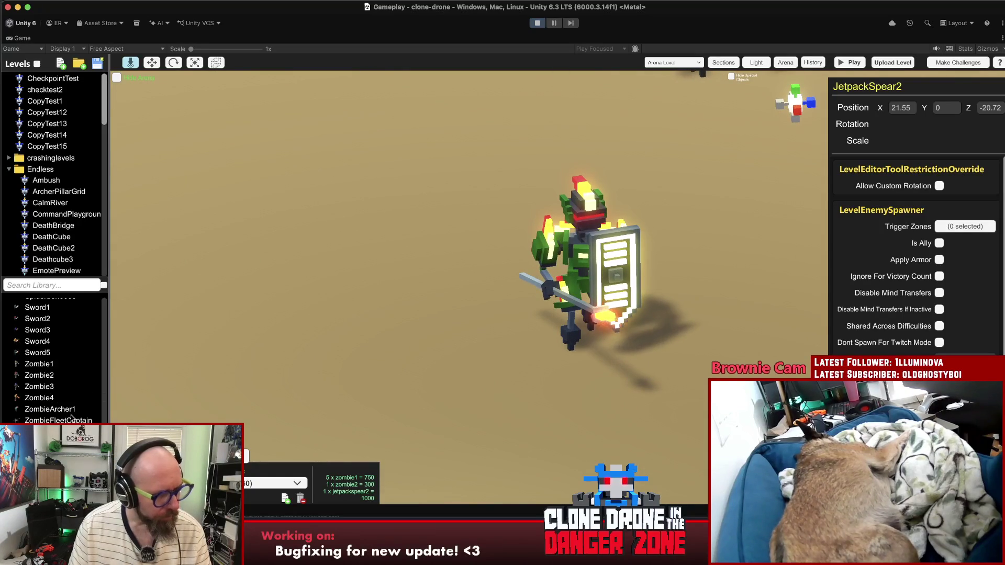
Step: Place a Jetpack1 robot and a JetpackHammer robot in the arena
left_click(105, 354)
left_click(474, 270)
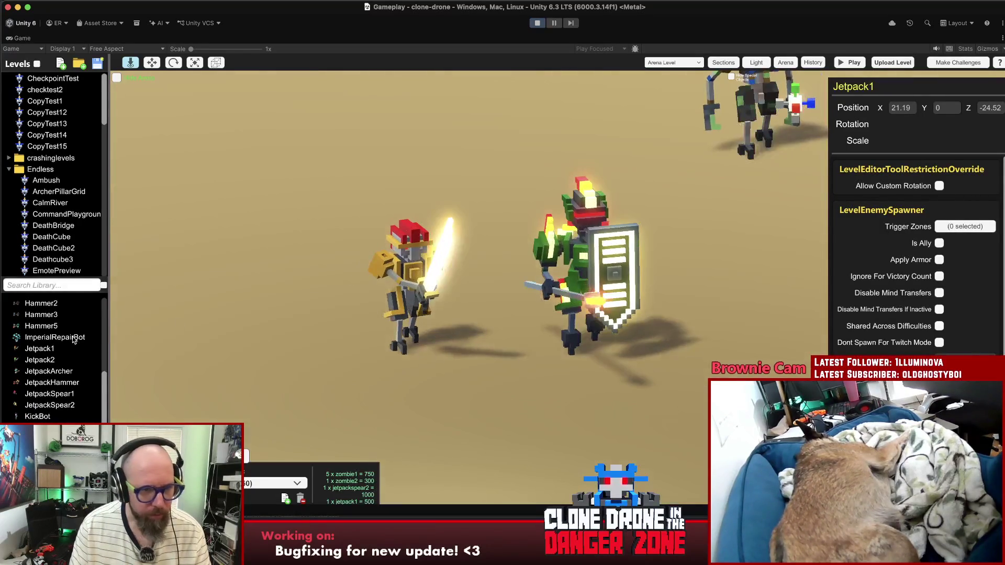
left_click(52, 382)
left_click(337, 228)
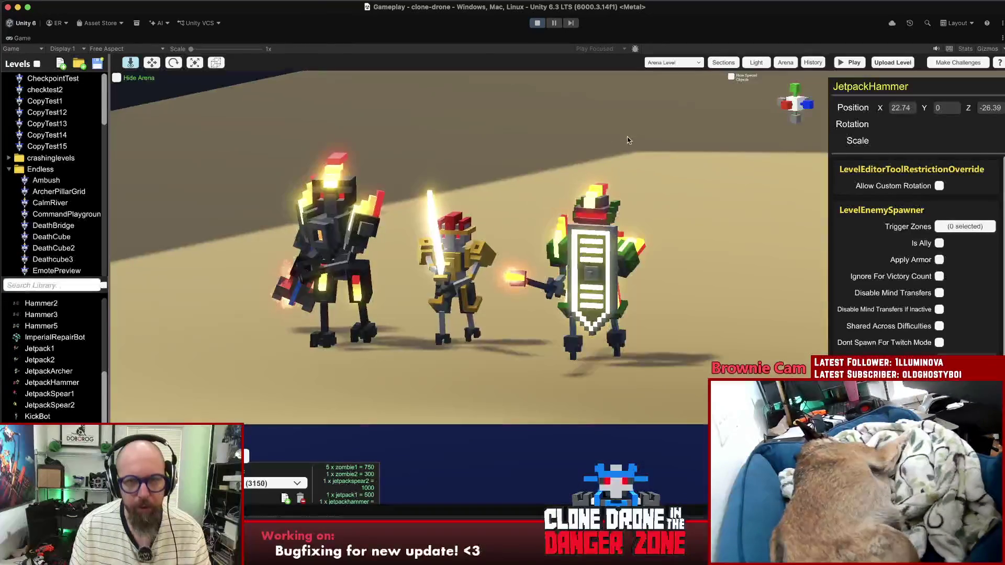
left_click(638, 142)
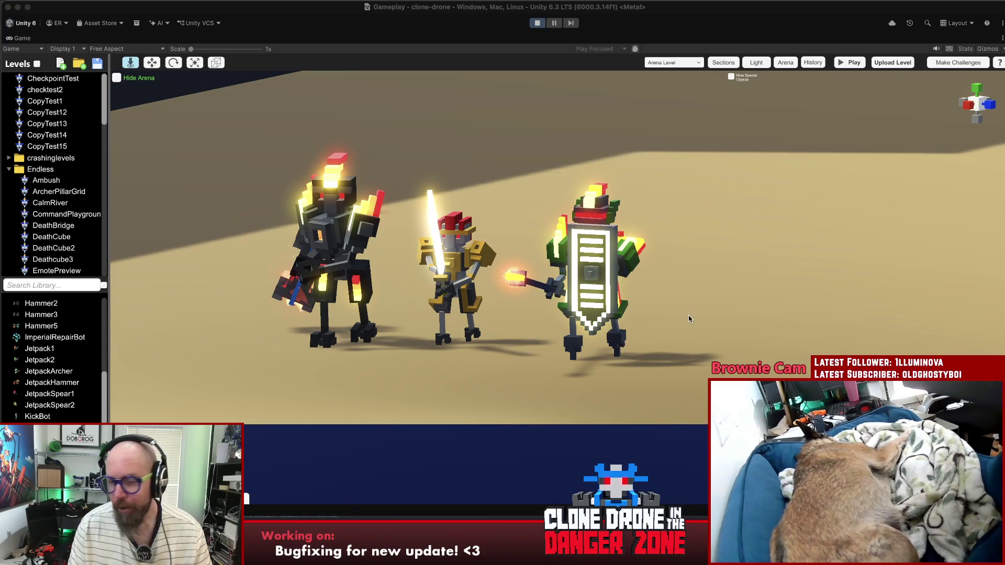
Step: Stop the play test and show FirstPersonMover.cs in Rider
key("super+p")
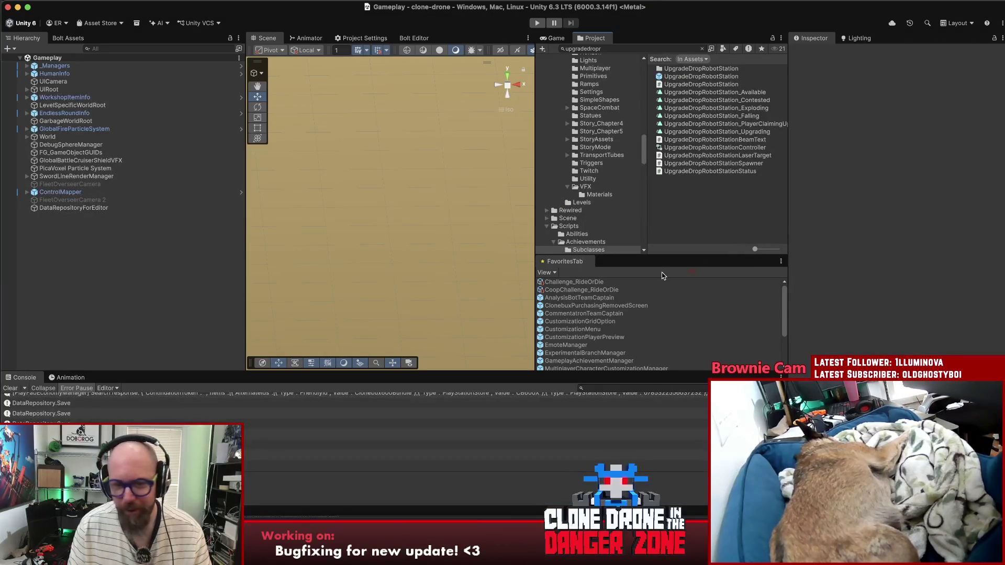
left_click(559, 539)
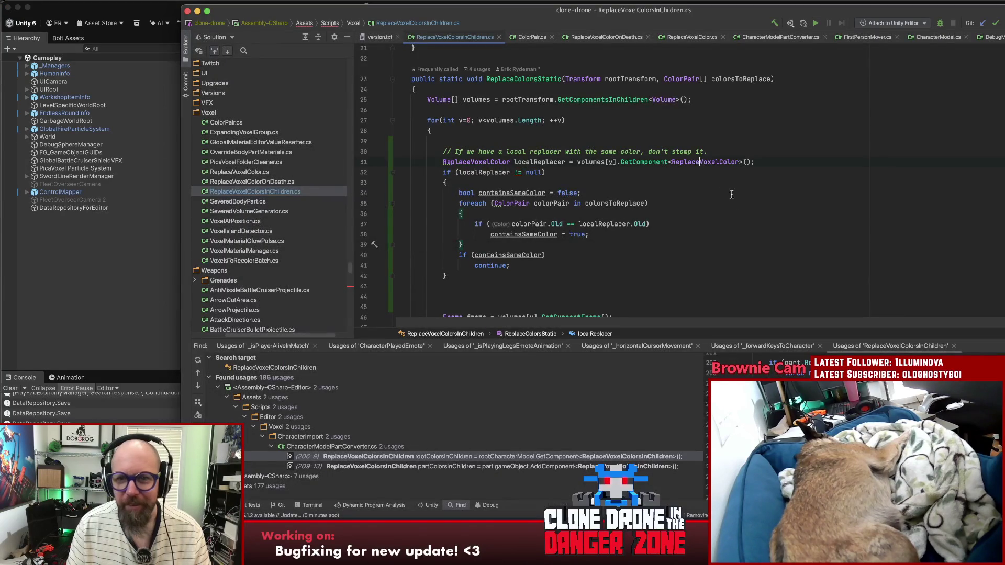
scroll(747, 220, "up", 5)
scroll(741, 223, "down", 5)
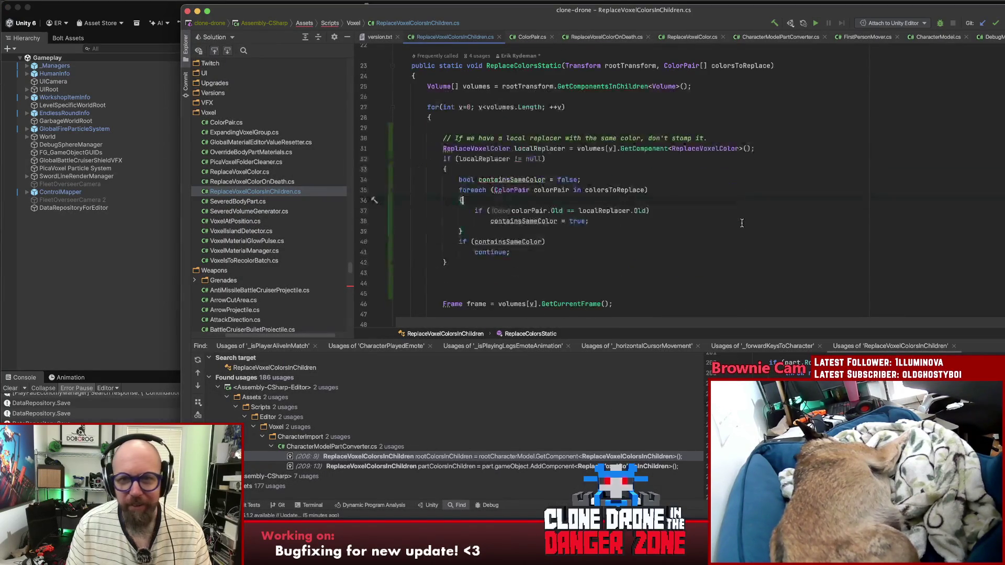
left_click(853, 37)
scroll(794, 161, "up", 4)
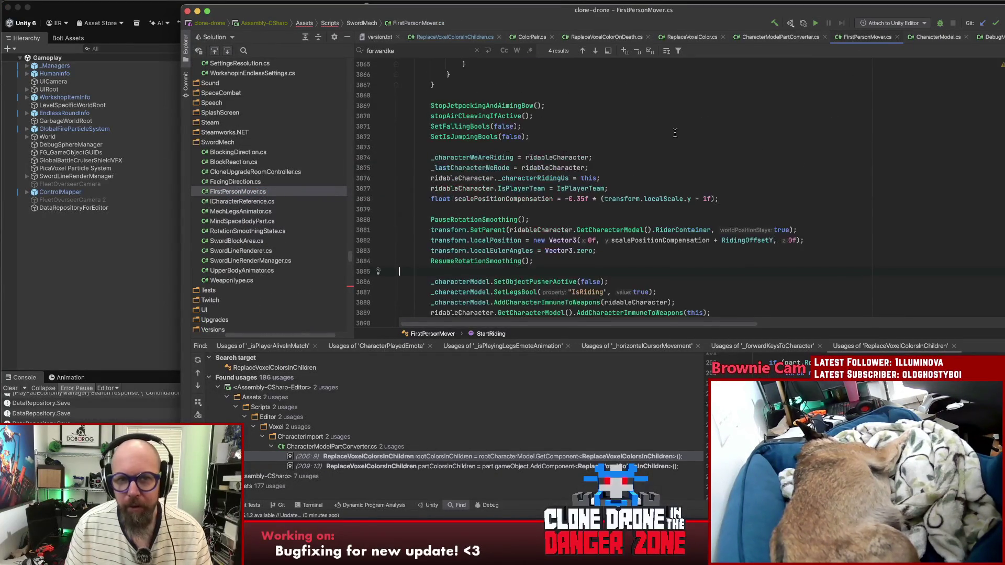
Step: Search FirstPersonMover.cs for 'sendflying' and step to the next match
key("super+f")
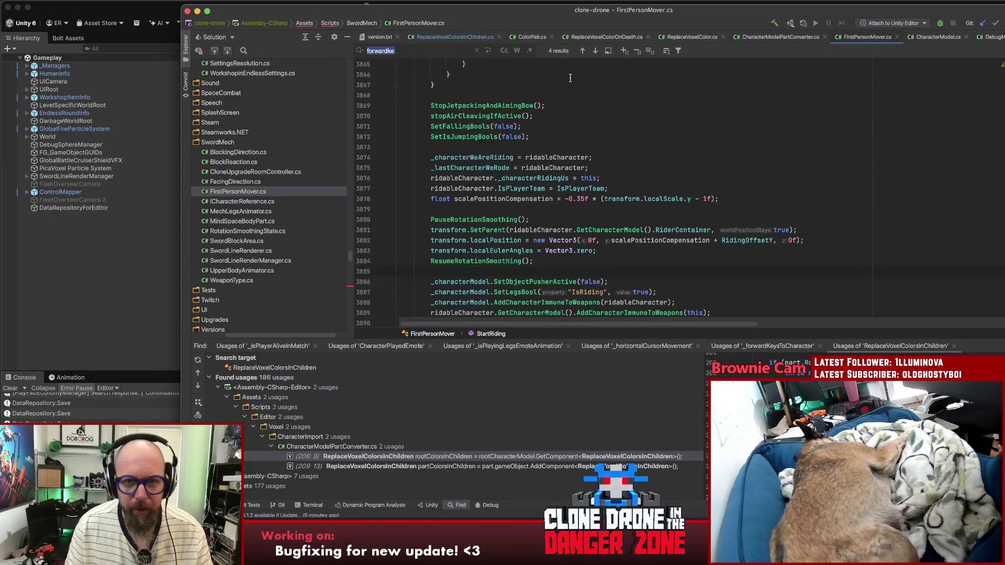
type("sendflying")
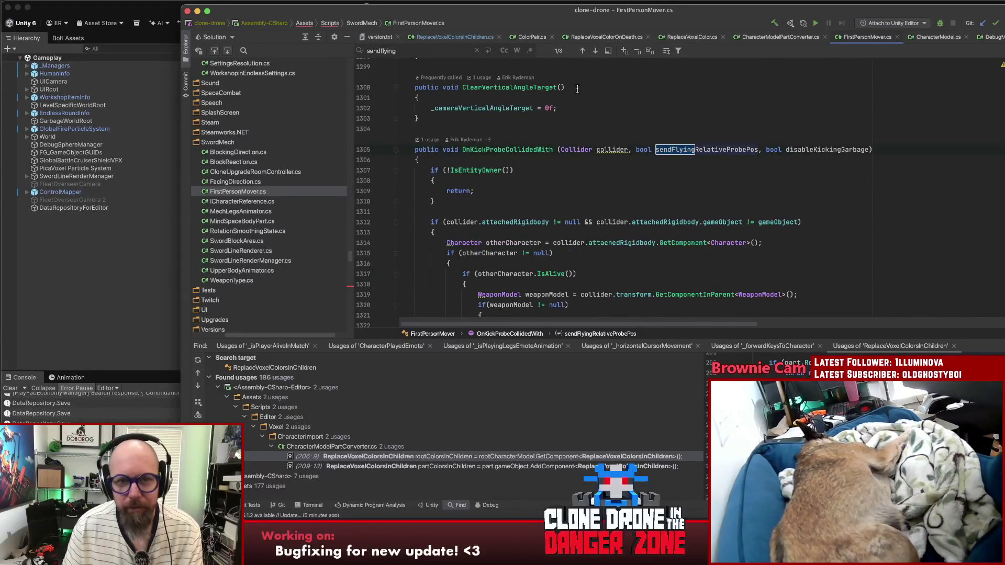
key("Return")
scroll(630, 149, "up", 10)
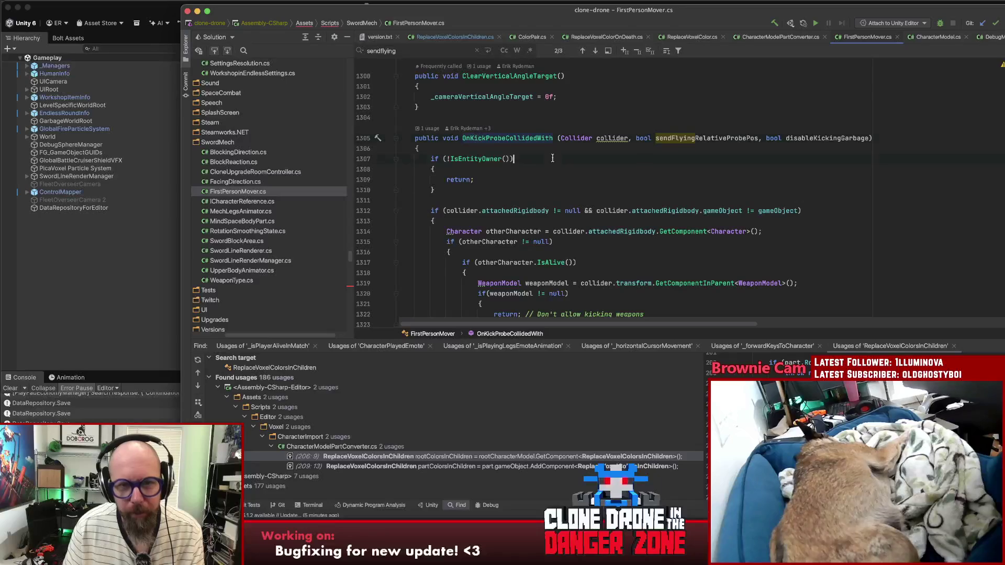
left_click(553, 158)
scroll(554, 154, "down", 5)
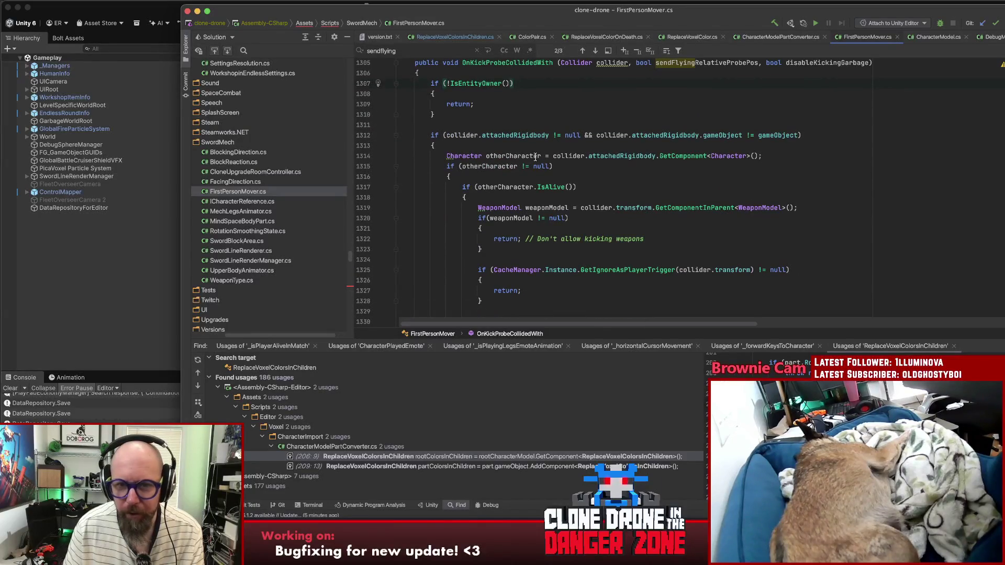
Step: Look through the kick-collision checks in OnKickProbeCollidedWith
left_click(515, 187)
scroll(516, 158, "down", 5)
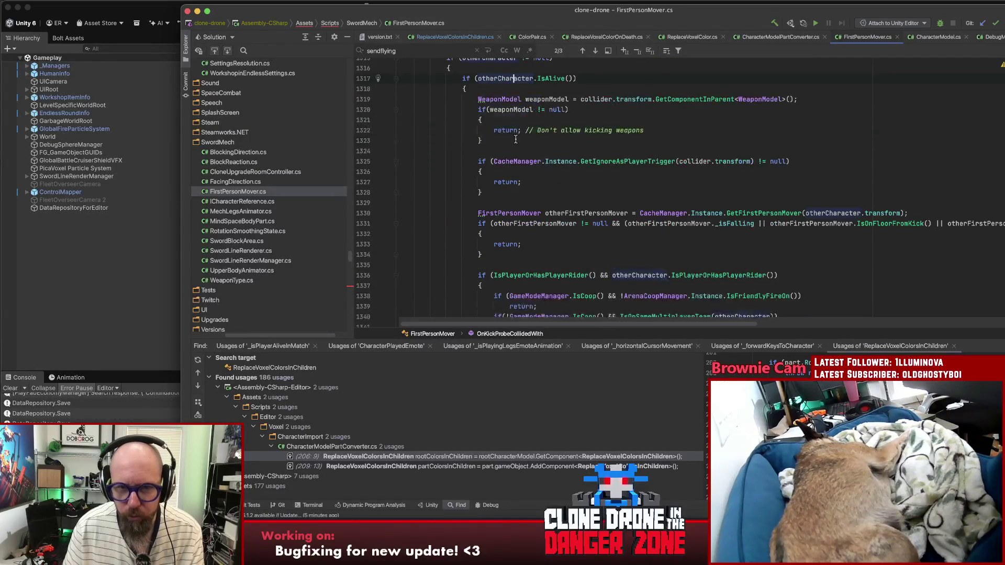
scroll(655, 264, "down", 4)
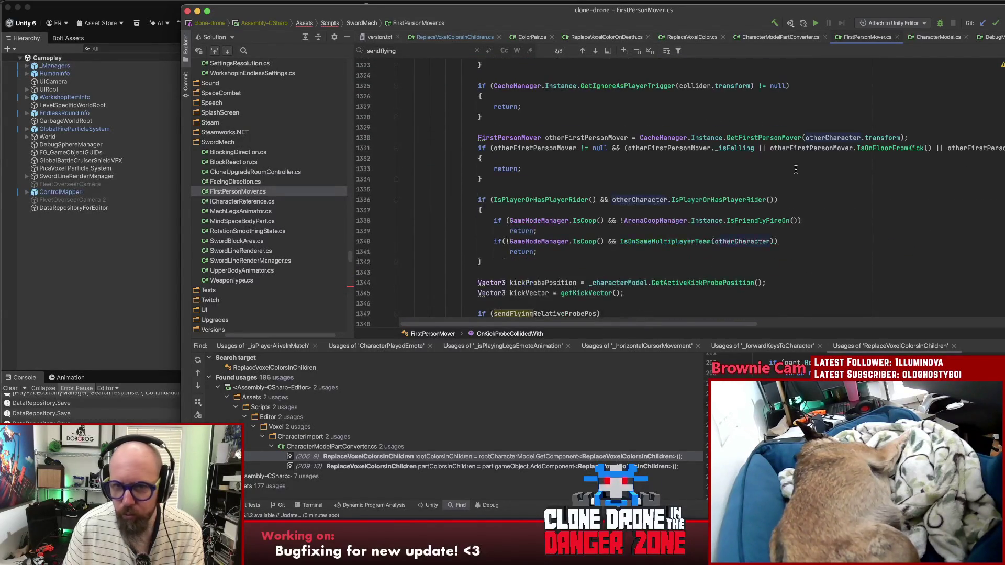
mouse_move(737, 324)
left_mouse_down()
mouse_move(968, 322)
mouse_move(648, 333)
left_mouse_up()
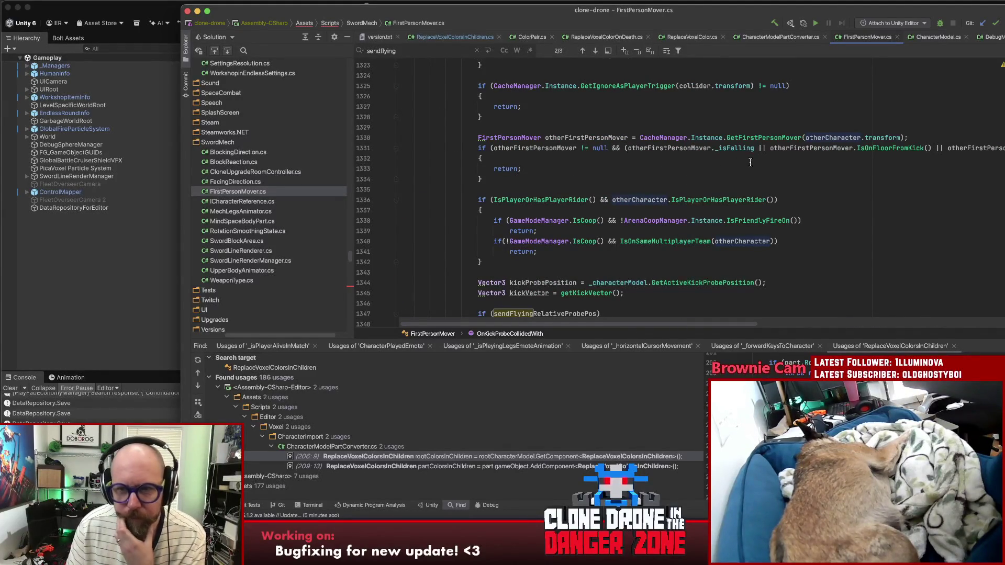
scroll(764, 166, "down", 5)
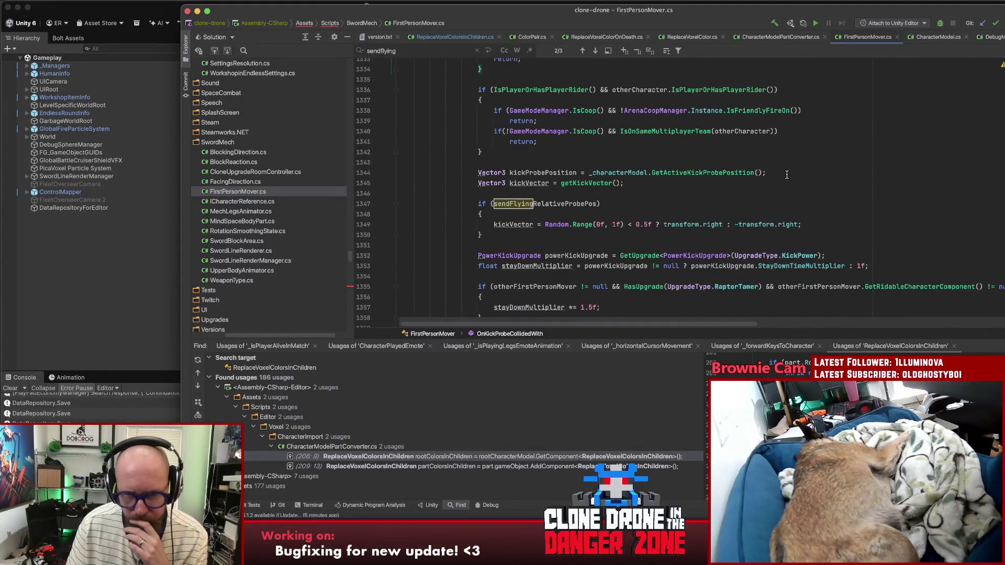
scroll(804, 167, "down", 10)
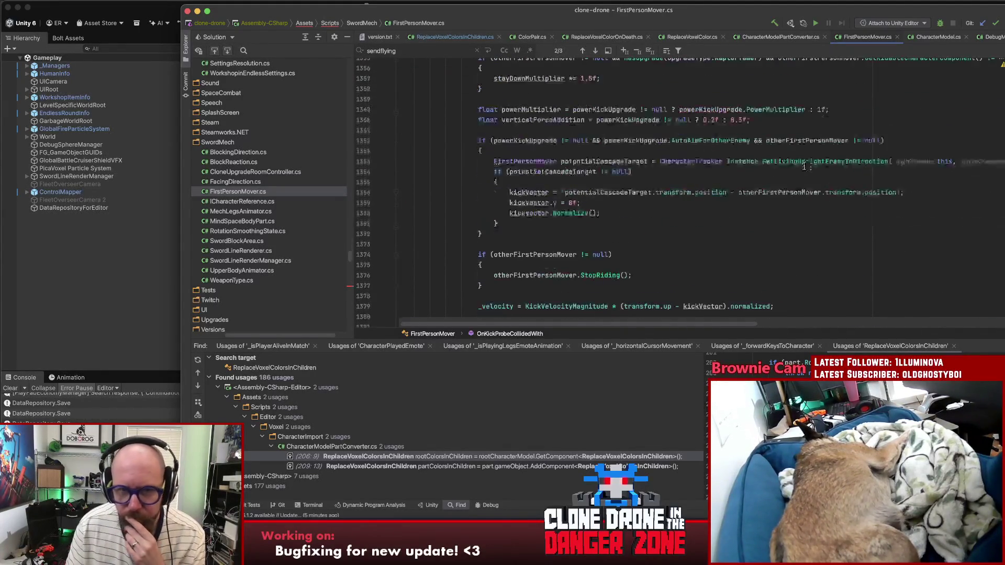
scroll(836, 188, "down", 6)
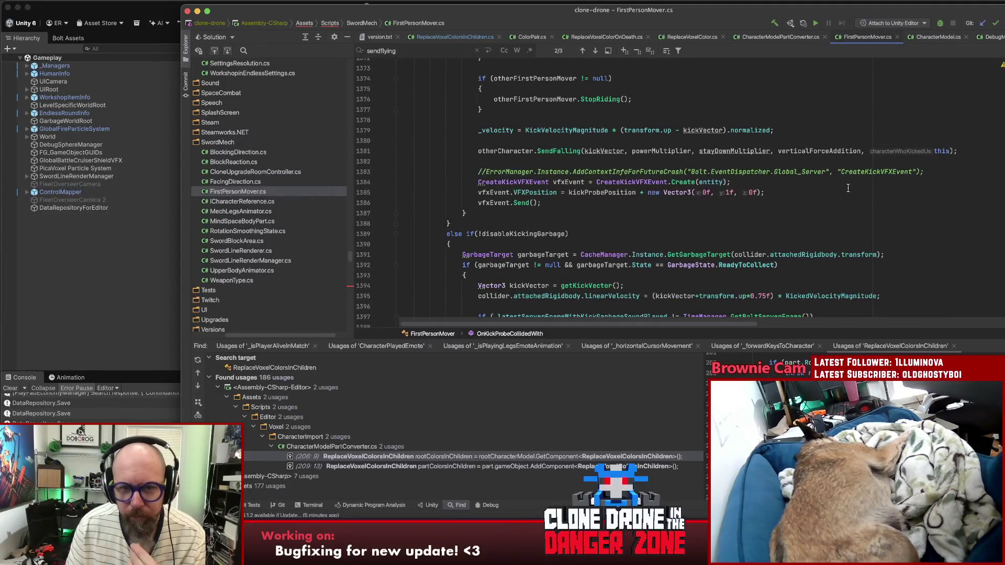
scroll(848, 188, "up", 7)
scroll(848, 188, "down", 8)
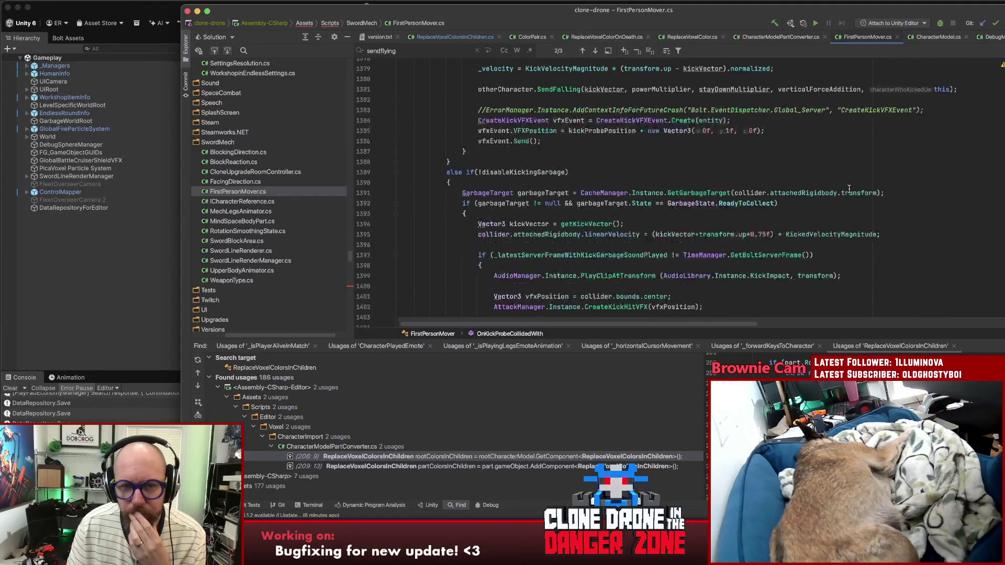
scroll(848, 188, "up", 20)
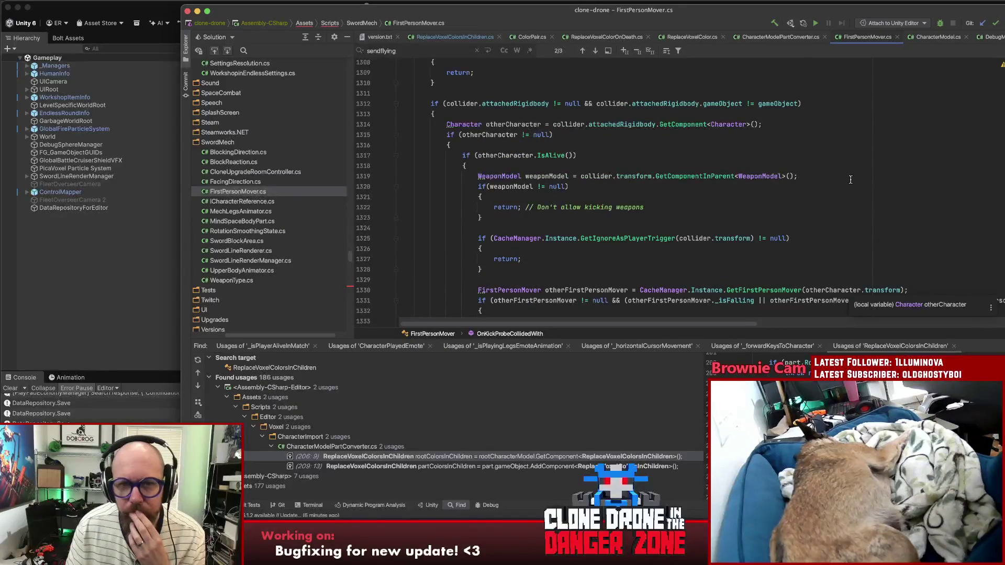
scroll(847, 183, "up", 2)
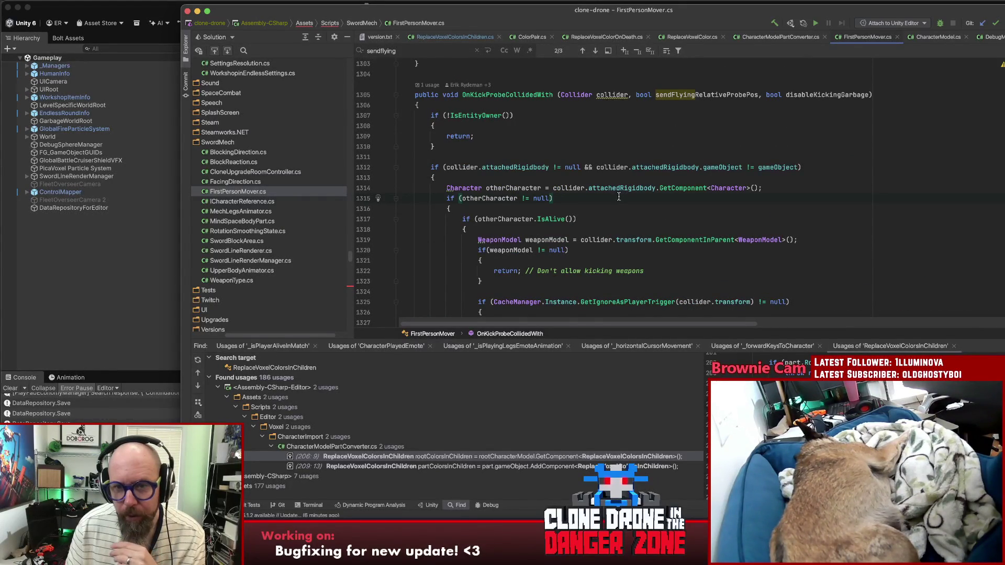
Step: Put the caret after IsAlive() on line 1317
left_click(515, 188)
left_click(593, 220)
scroll(593, 219, "down", 5)
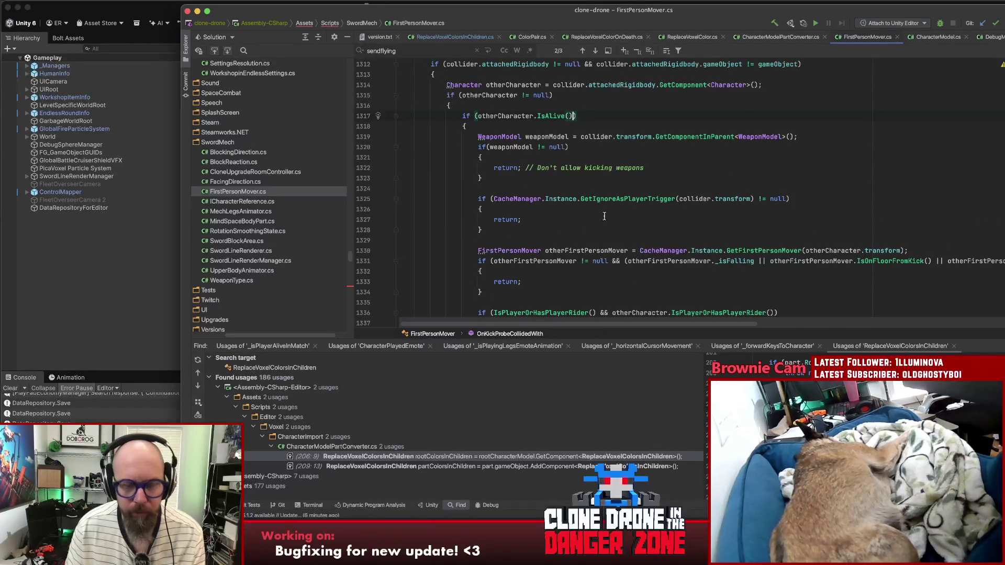
Step: Add '&& otherCharacter.IsGrabbedByGarbageBot()' to the alive check
type("&& othe")
key("Return")
type(".isgr")
key("Return")
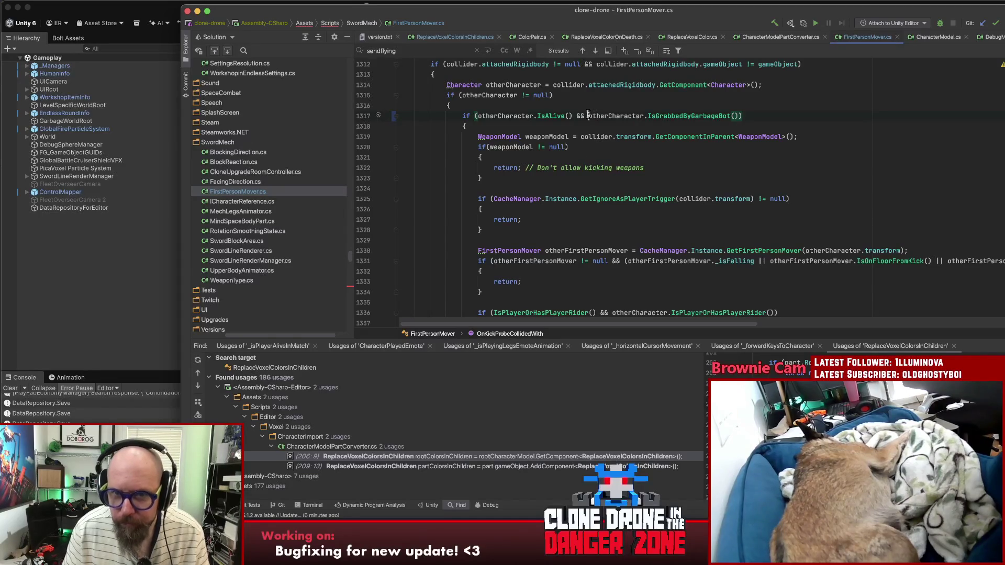
Step: Go to the IsGrabbedByGarbageBot override and find all usages of the _isGrabbedByGarbageBot field
key("super+b")
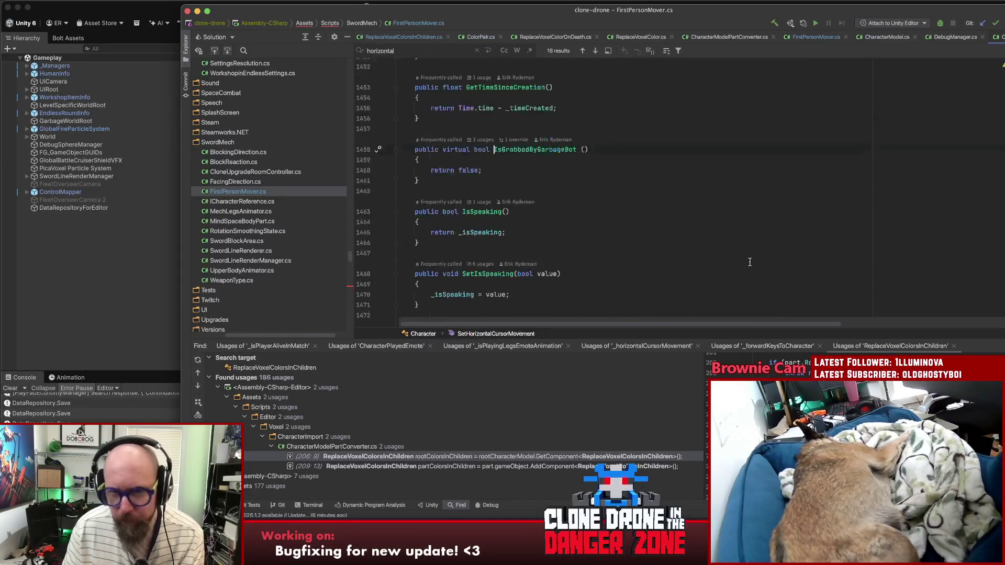
left_click(512, 140)
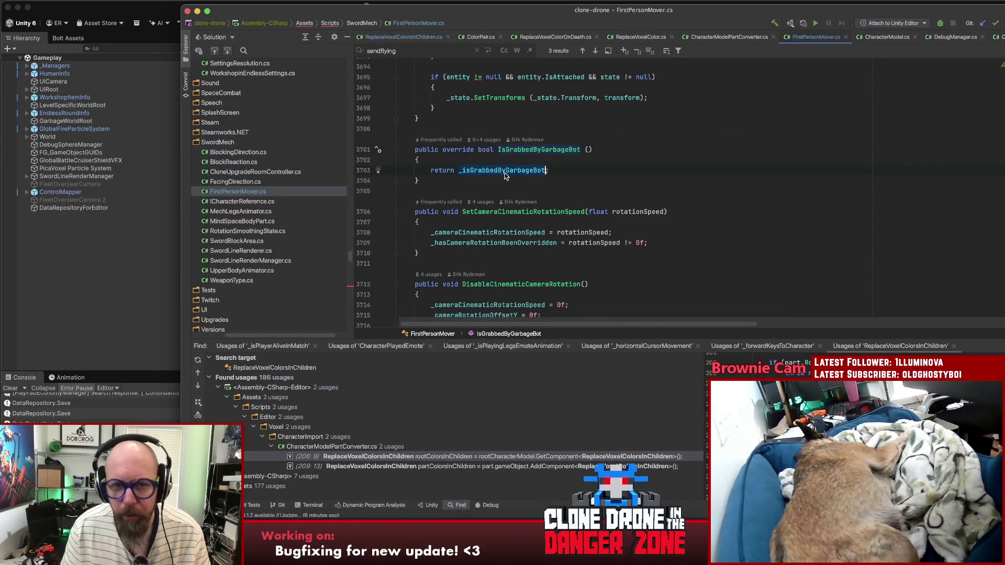
key("super+f")
key("Return")
key("Return")
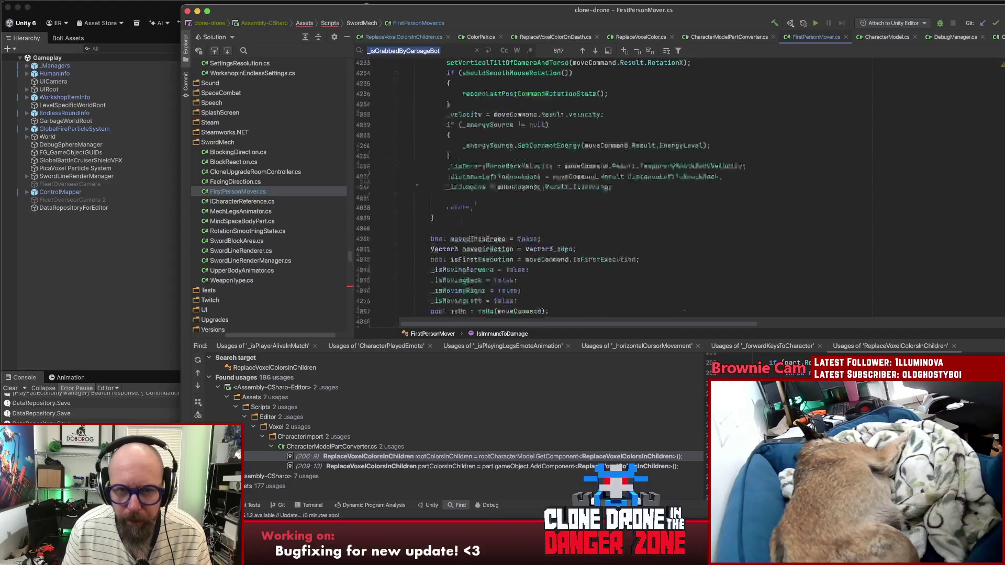
key("Return")
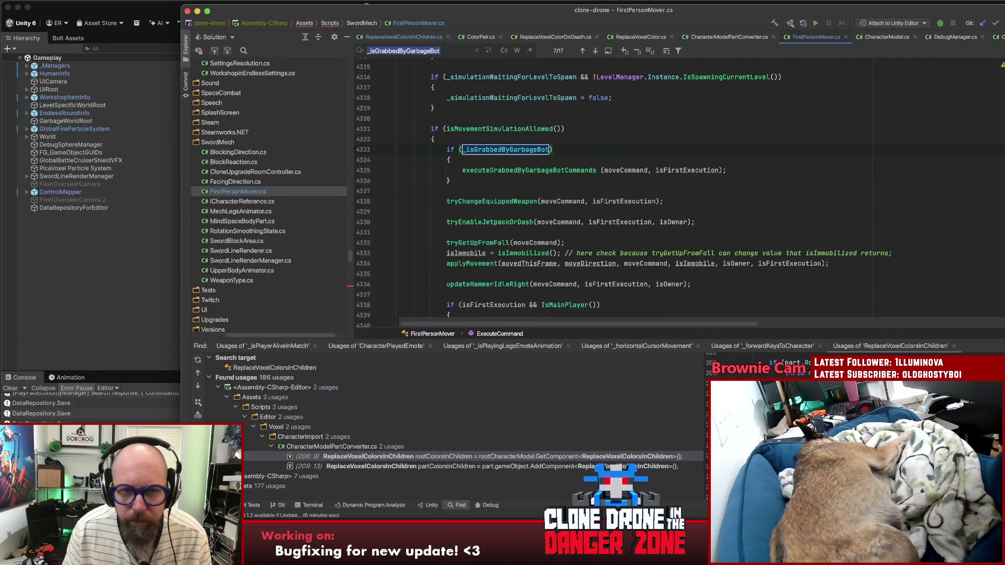
key("Return")
key("Return")
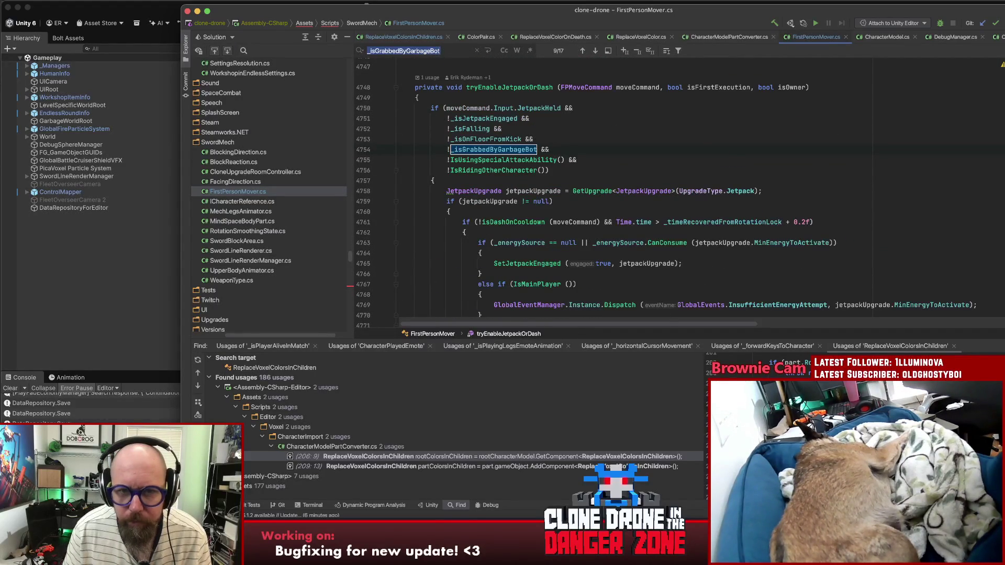
key("Return")
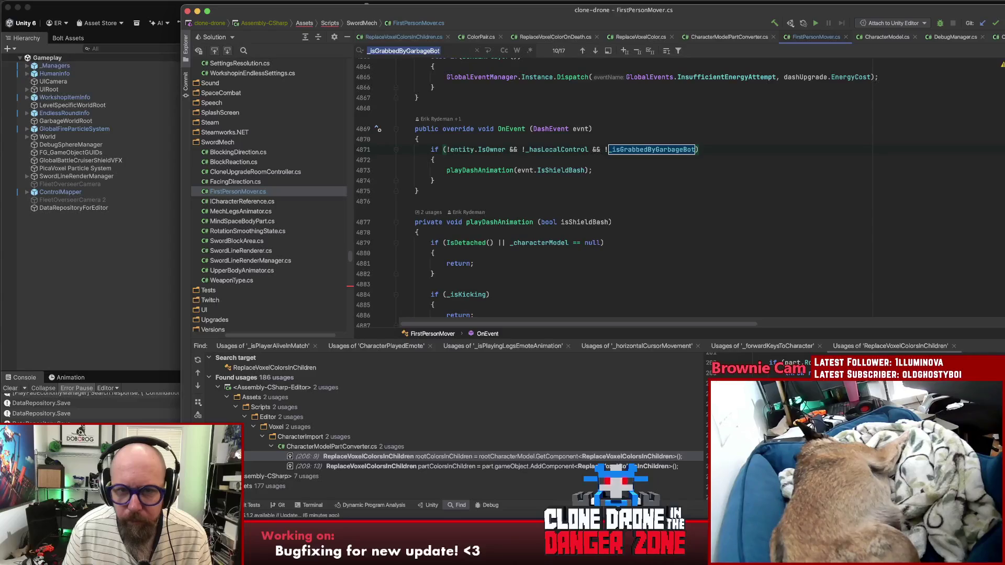
key("Return")
key("Return")
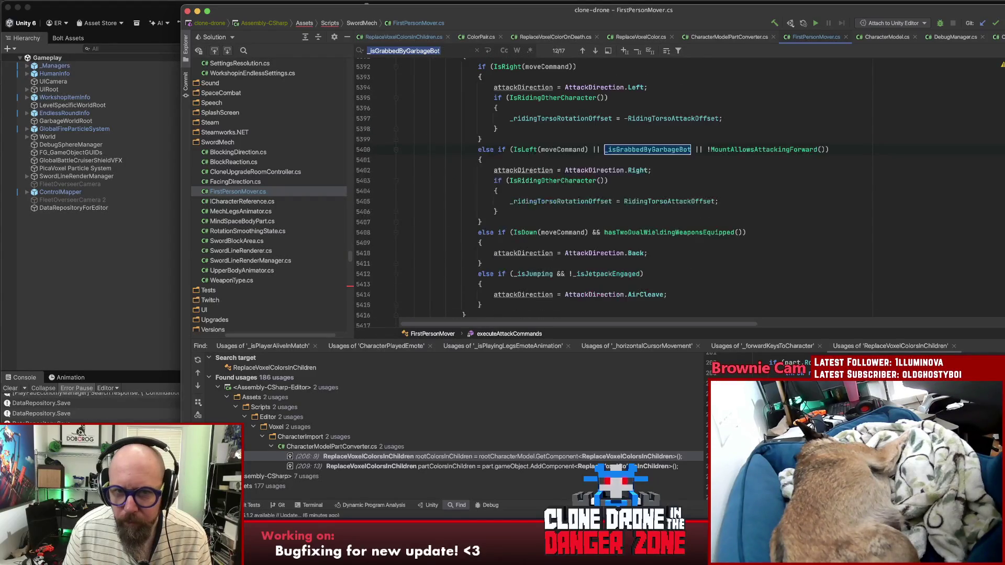
key("Return")
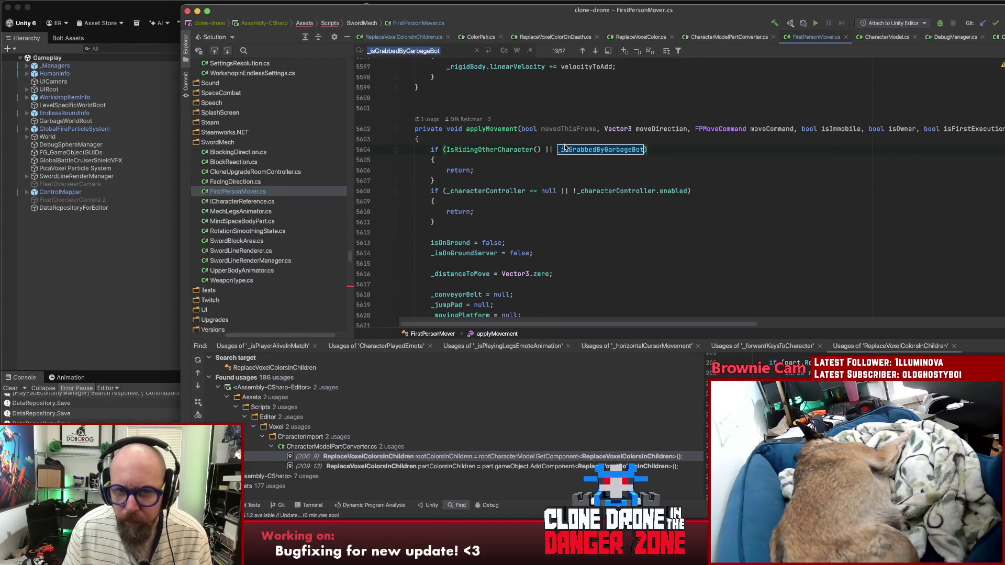
left_click(577, 150)
key("alt+F7")
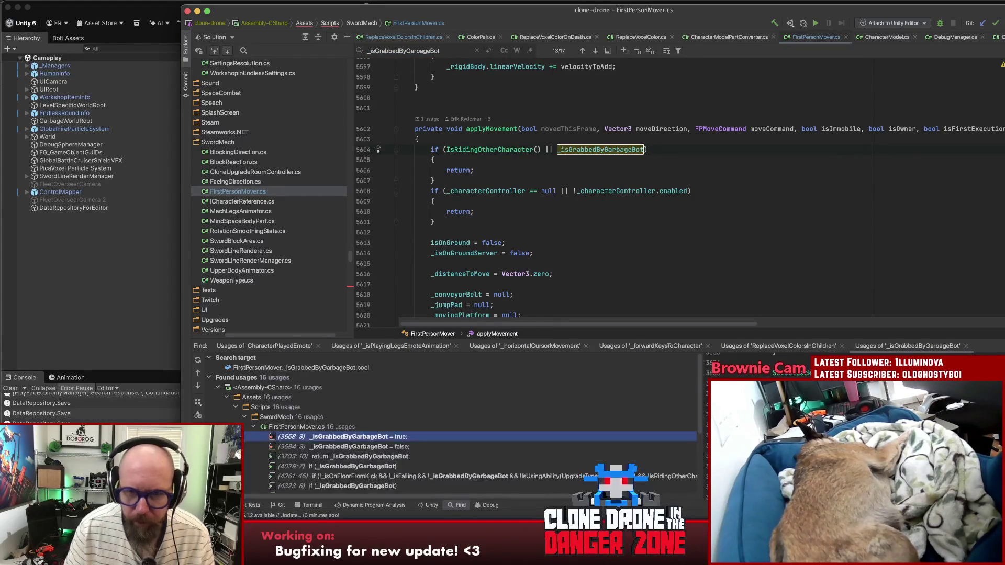
Step: Trace the '= true' usage to the SetGrabbedByGarbageBot call in BattleRoyaleTransportBot.cs's IsServer block
double_click(398, 434)
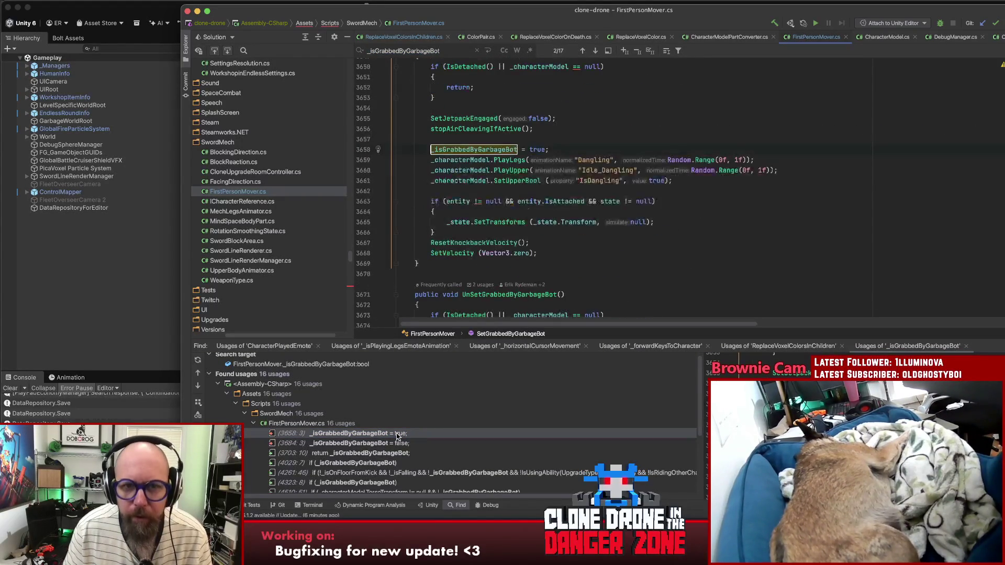
scroll(579, 248, "up", 5)
scroll(523, 157, "down", 2)
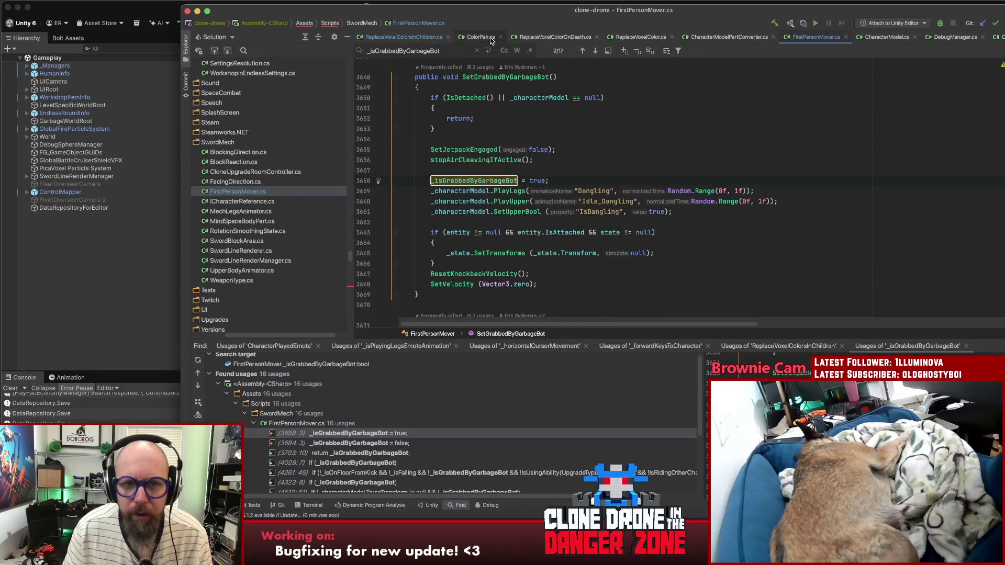
key("alt+F7")
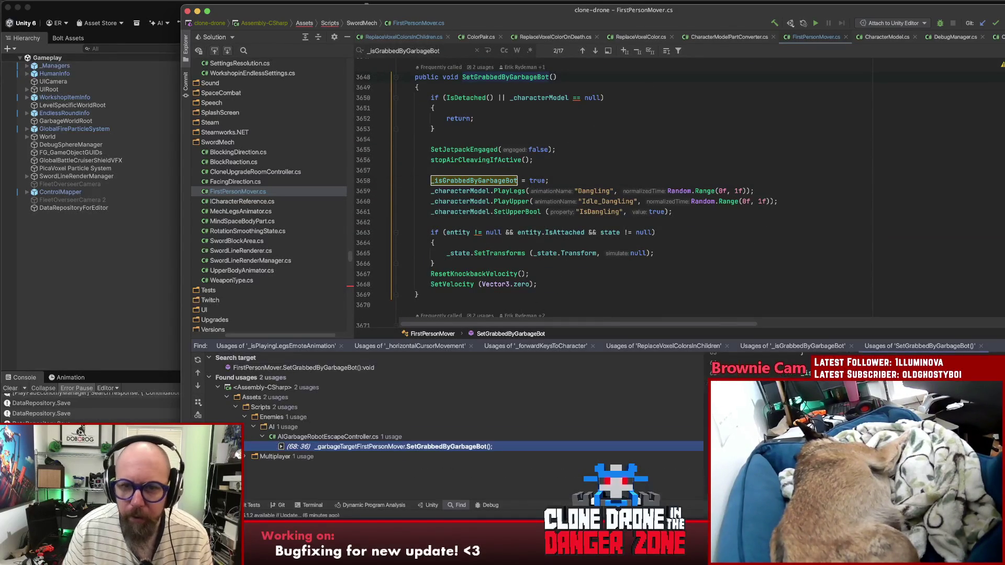
left_click(244, 457)
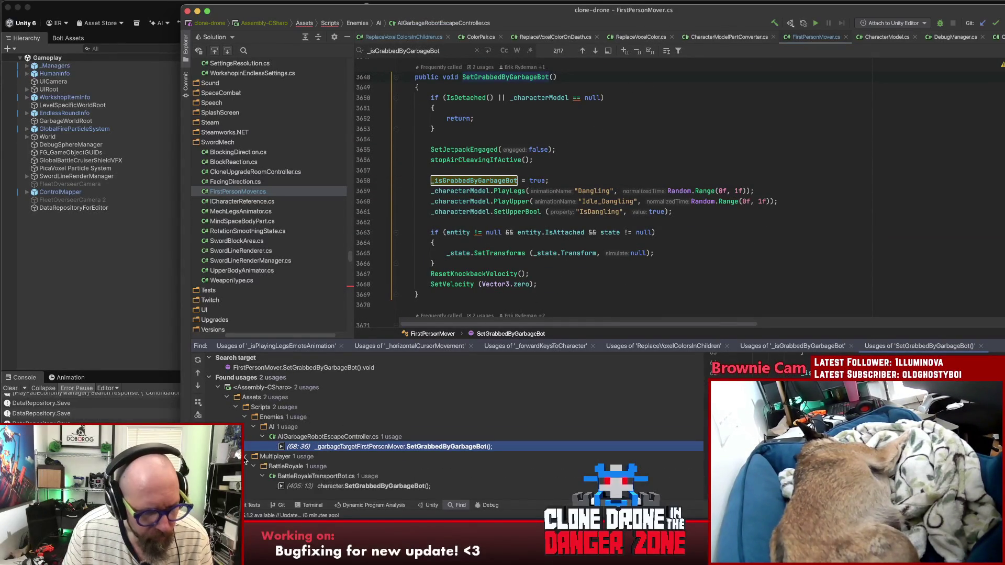
double_click(354, 487)
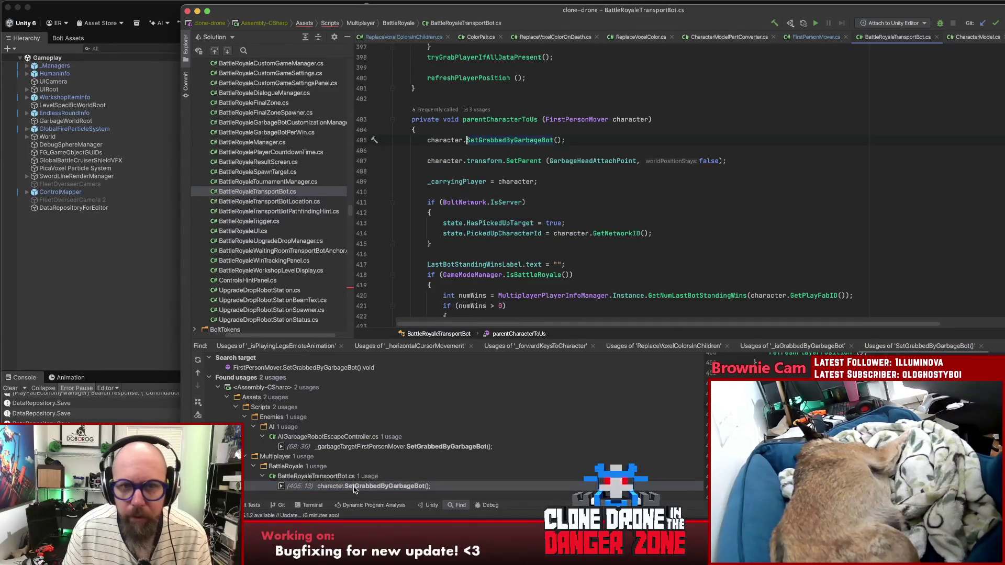
left_click(502, 139)
left_click(558, 201)
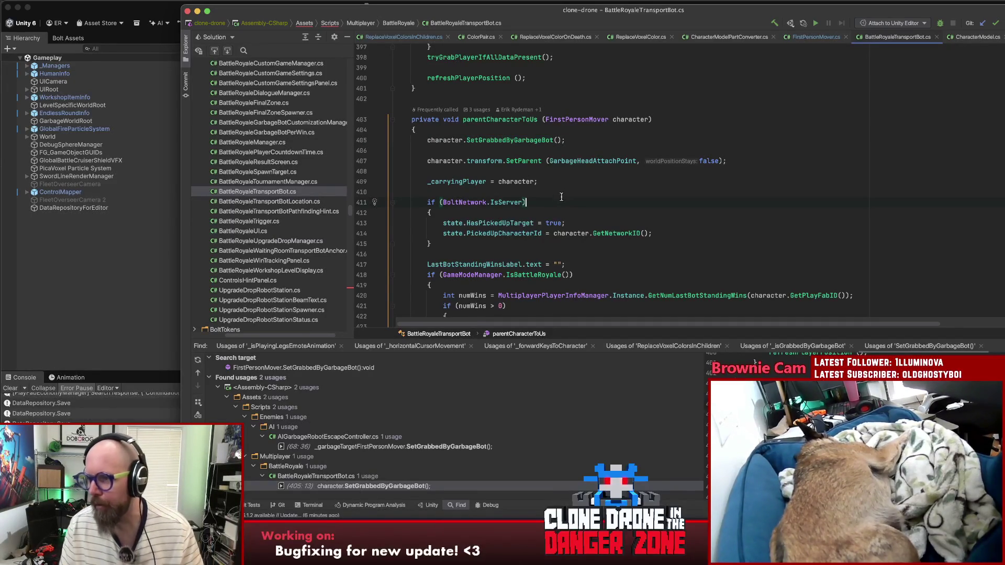
key("Down")
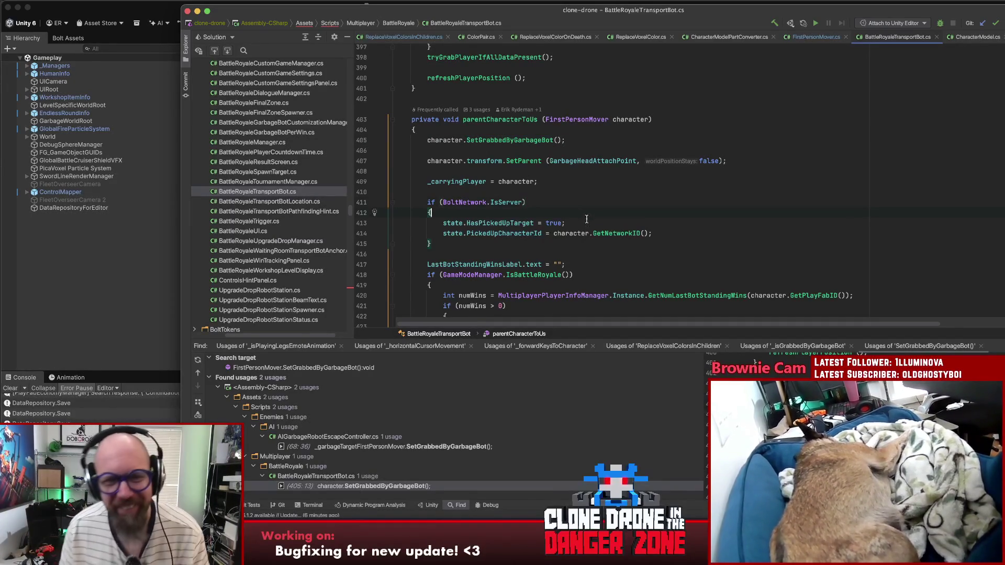
key("super+Tab")
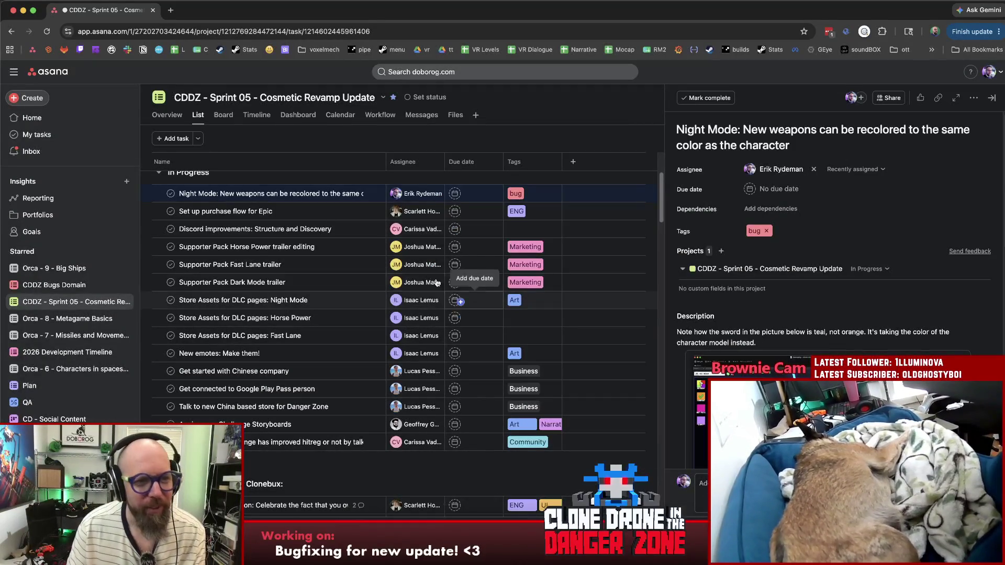
Step: Add an In Progress task named 'Make players held by transport bots impossible to kick in LBS'
scroll(347, 234, "up", 2)
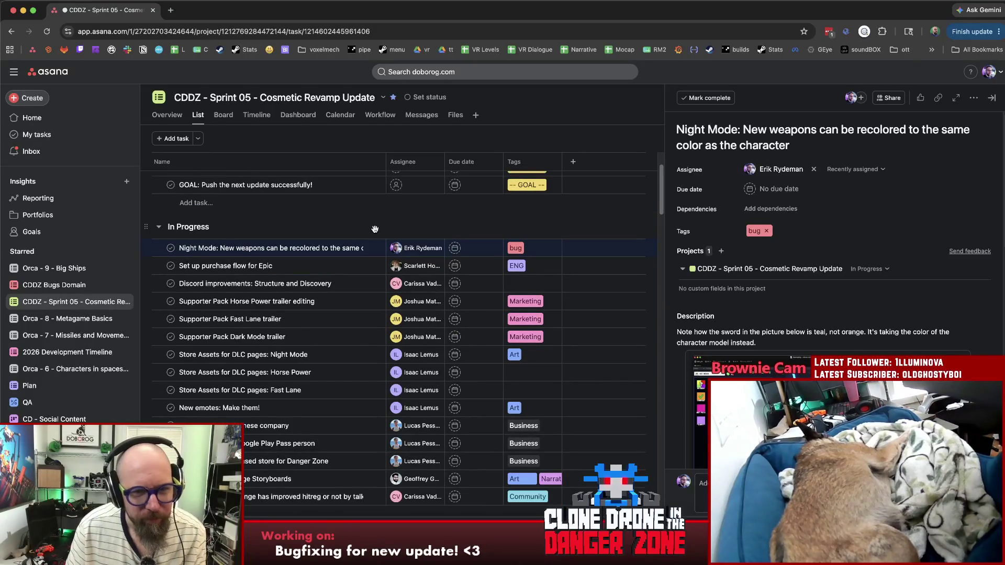
left_click(220, 227)
type("Make palye")
key("BackSpace")
key("BackSpace")
key("BackSpace")
type("layers held by gar")
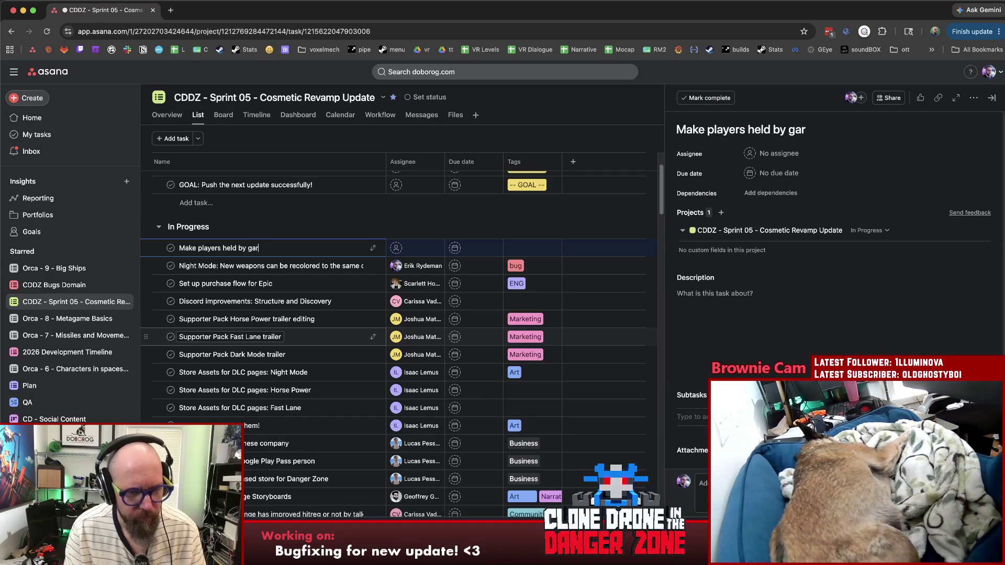
key("BackSpace")
key("BackSpace")
key("BackSpace")
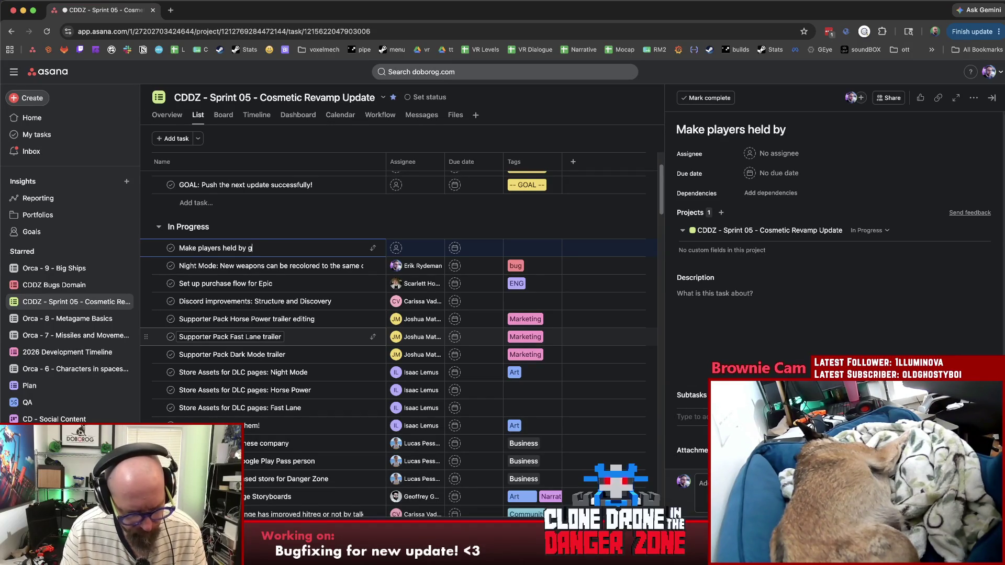
key("BackSpace")
type("transpor")
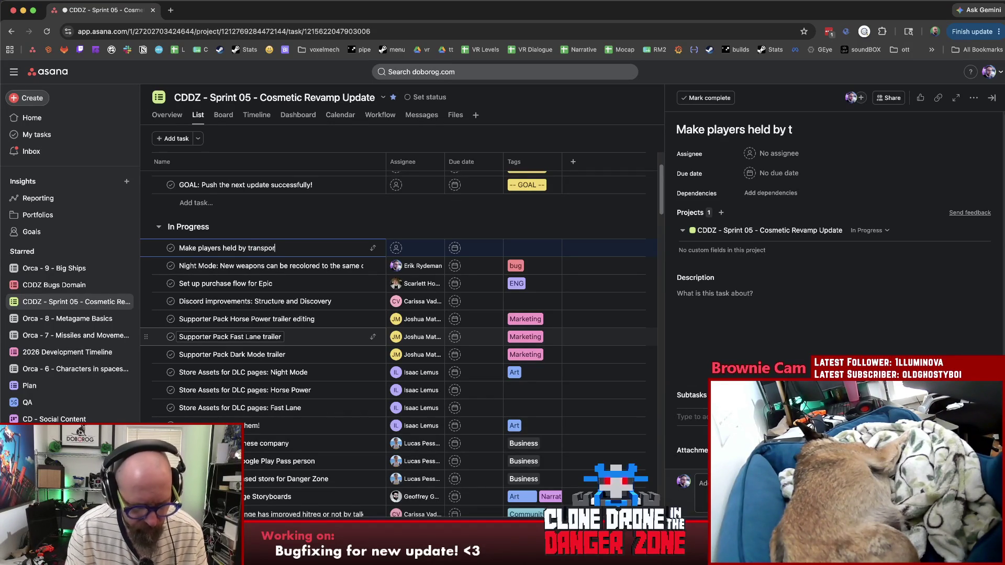
type("t bots impossible to kick")
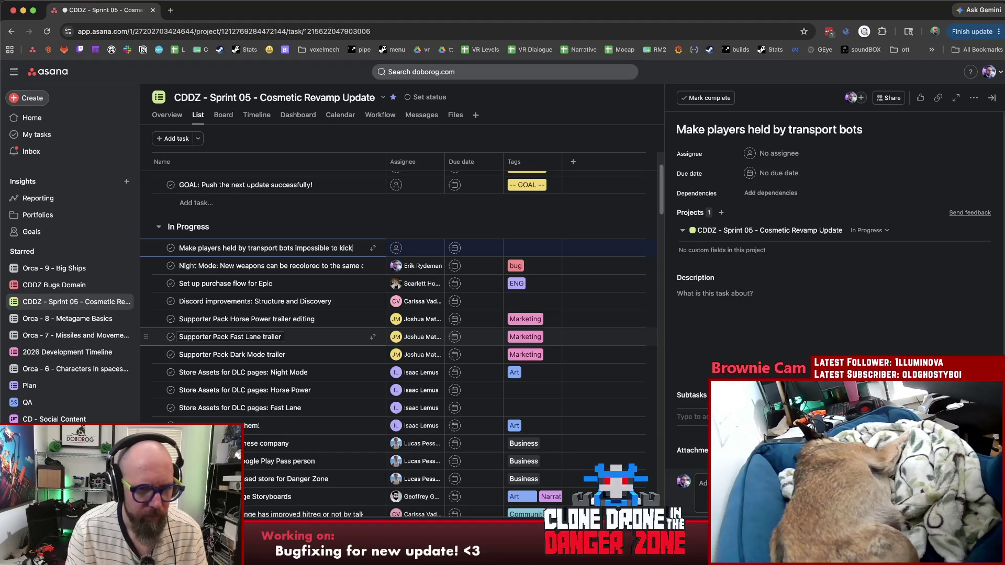
type(" LBS")
Step: Tag the new task as bug and assign it to a teammate
left_click(533, 245)
type("bug")
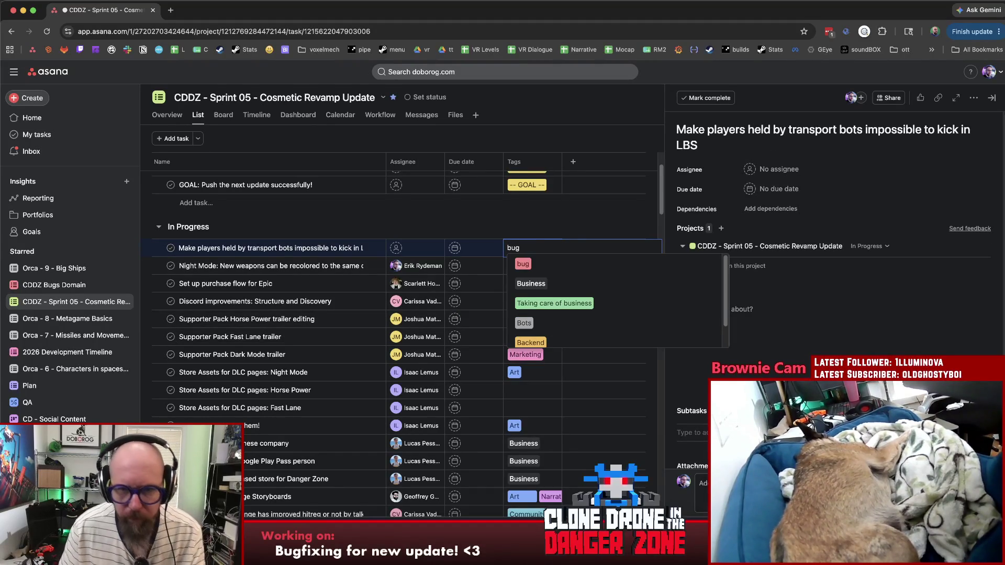
left_click(578, 263)
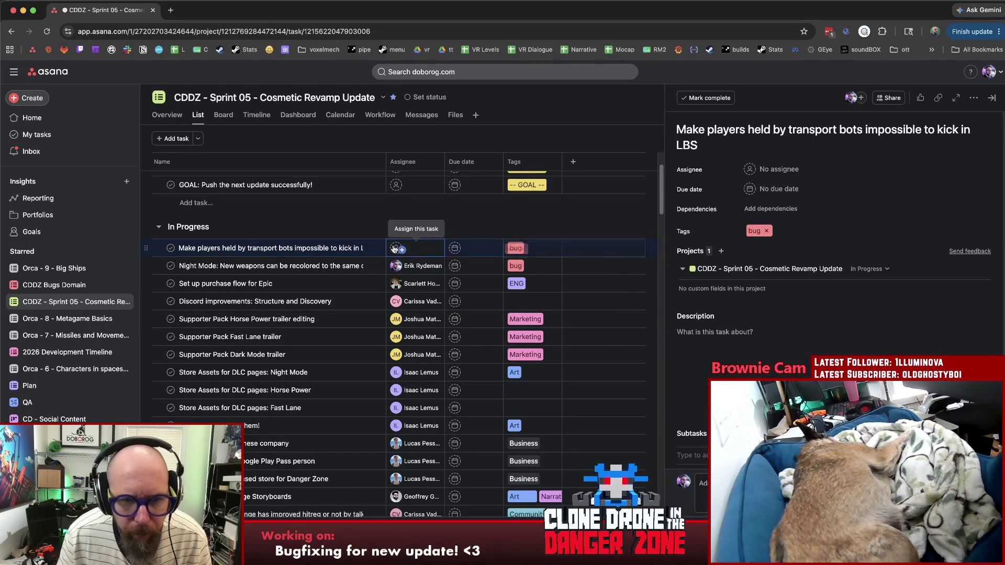
left_click(421, 248)
left_click(429, 268)
Step: Write a description explaining held players get sent flying when kicked
left_click(848, 346)
type("I")
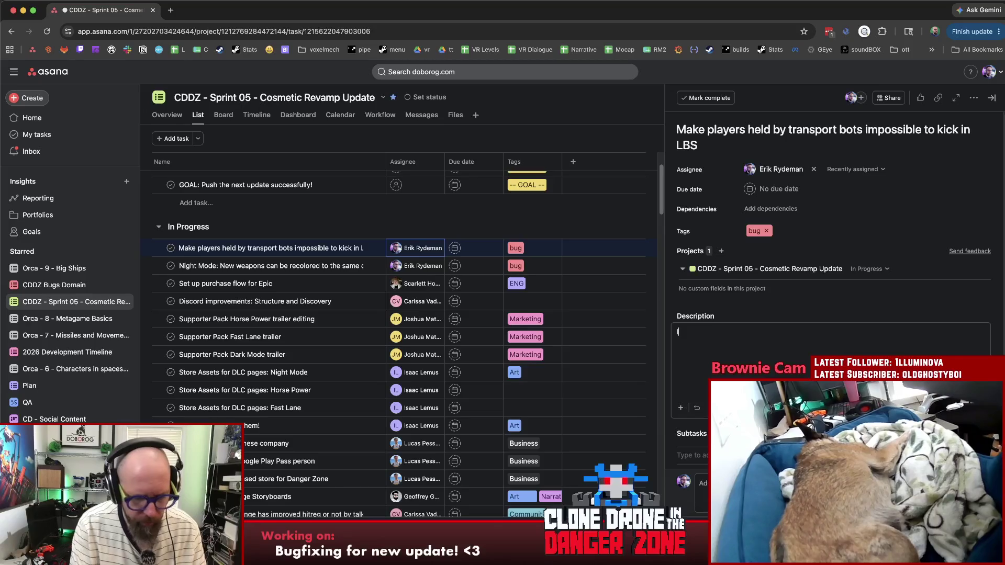
type("f you kick them ")
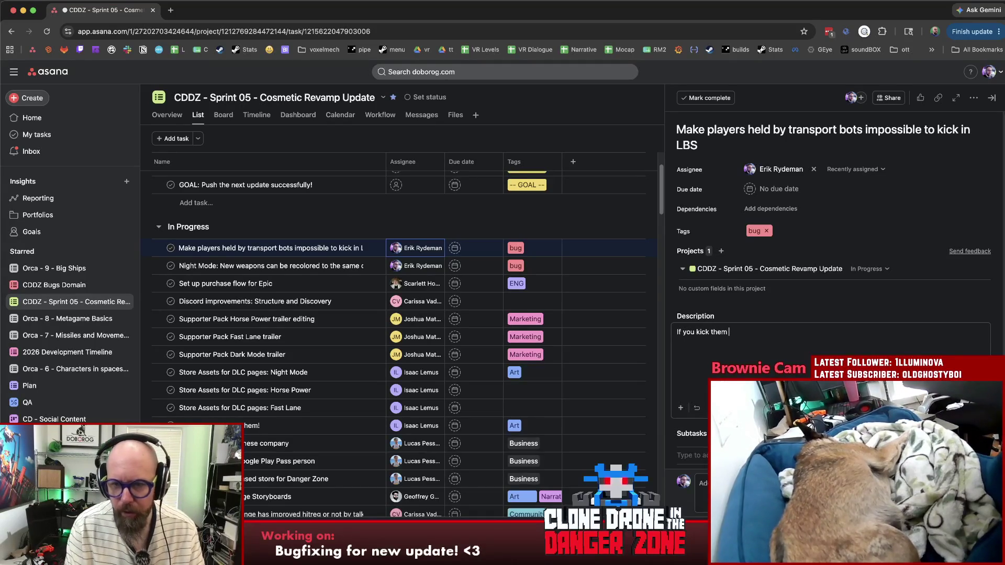
type("r")
key("BackSpace")
type("before you're grabbed they will be sent flying")
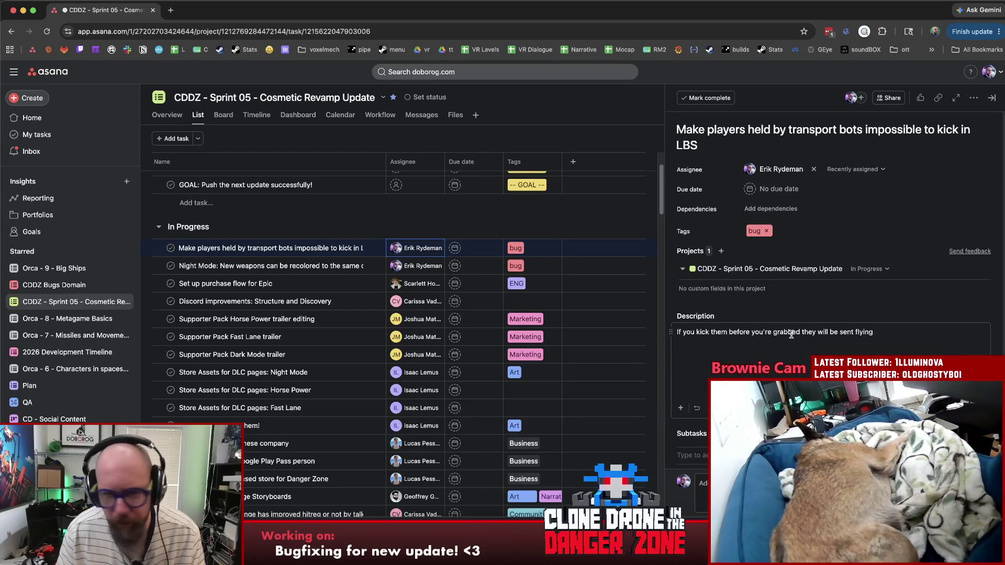
left_click(750, 296)
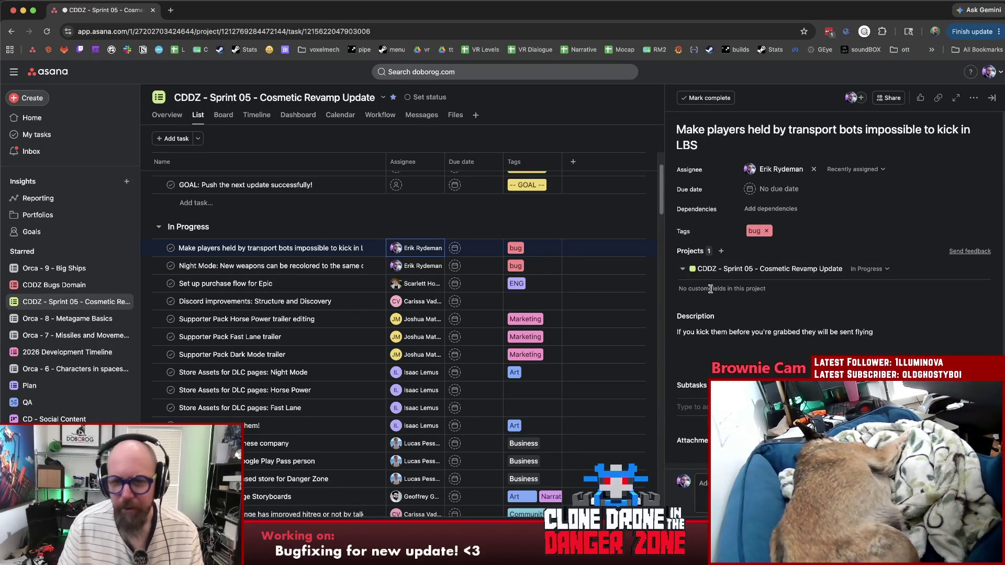
left_click(279, 266)
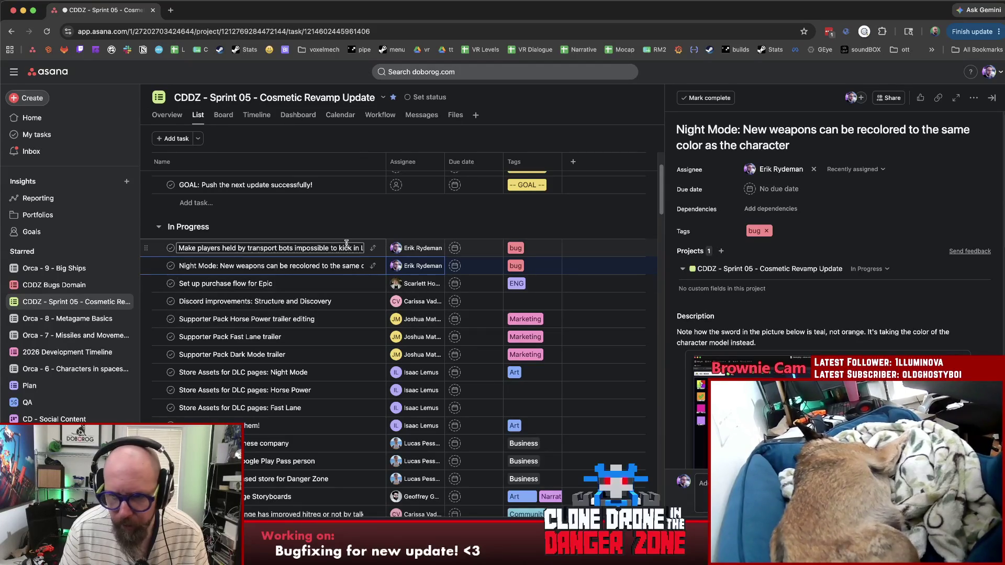
left_click(287, 248)
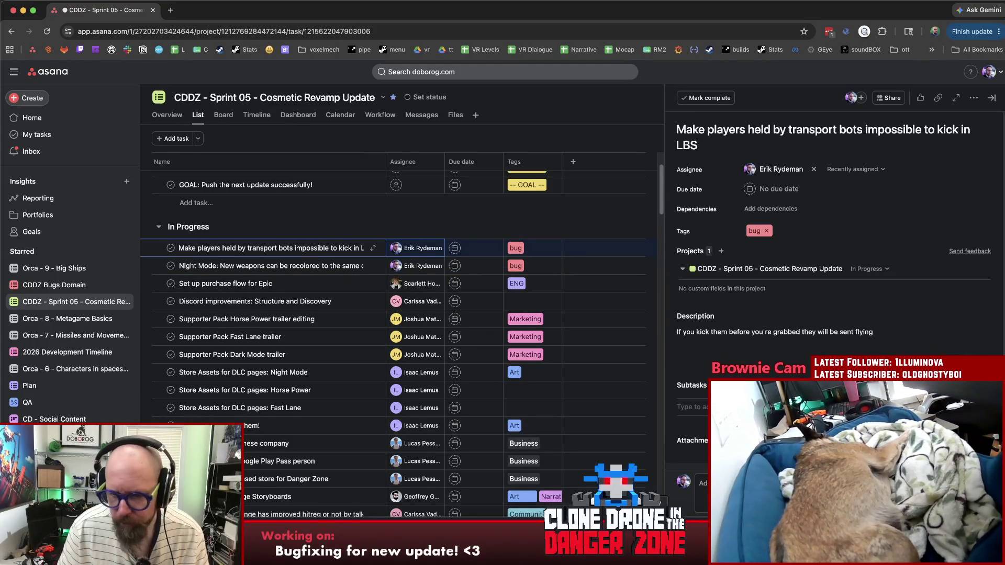
key("super+Tab")
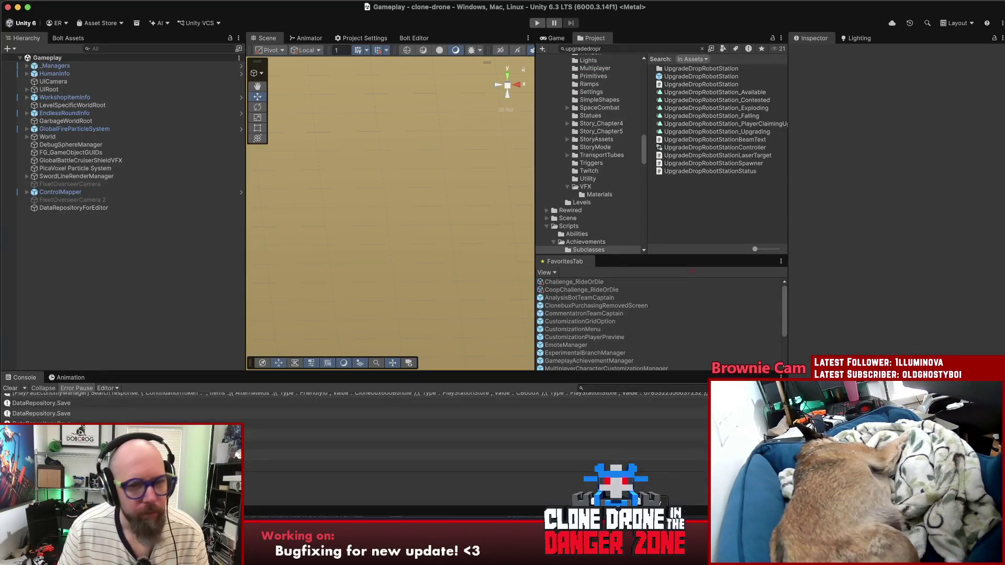
Step: Open version.txt in Rider and change the build number from 69 to 70
key("super+Tab")
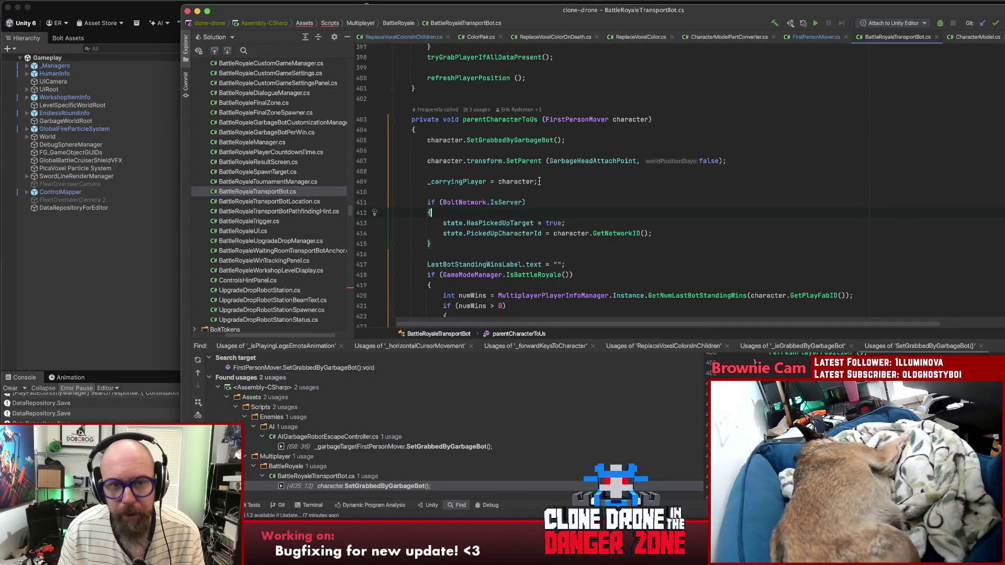
key("shift")
key("shift")
type("vers")
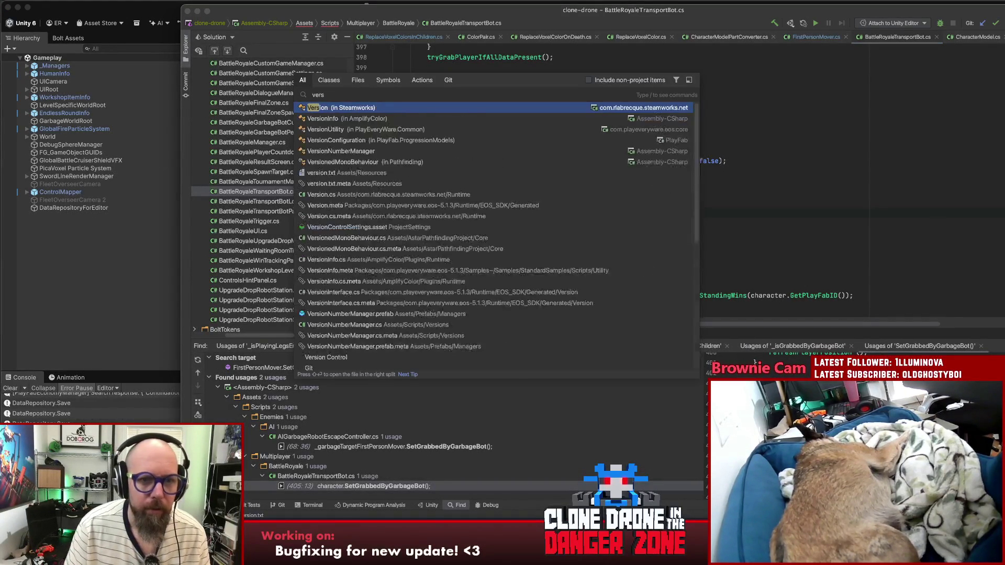
type("ion")
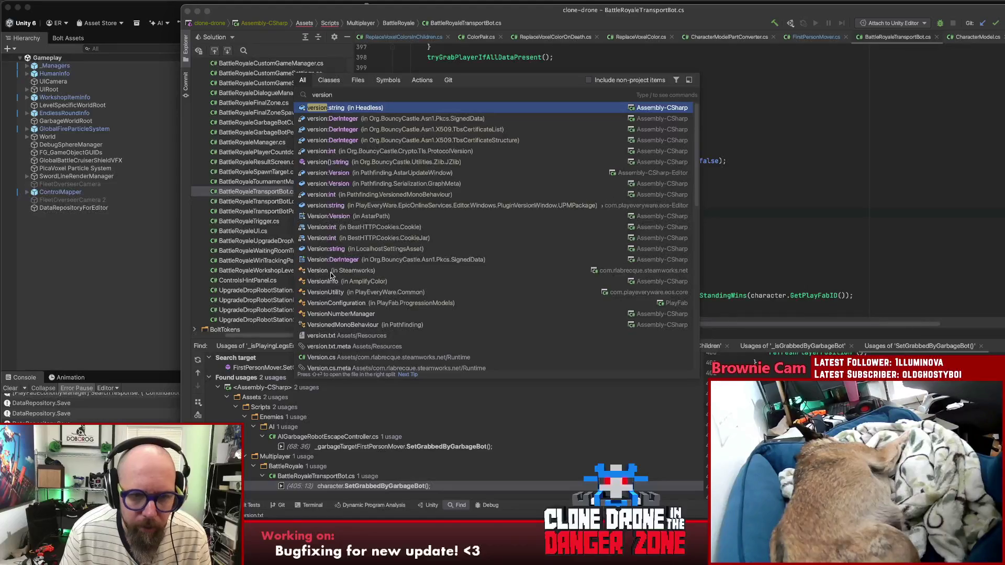
left_click(353, 336)
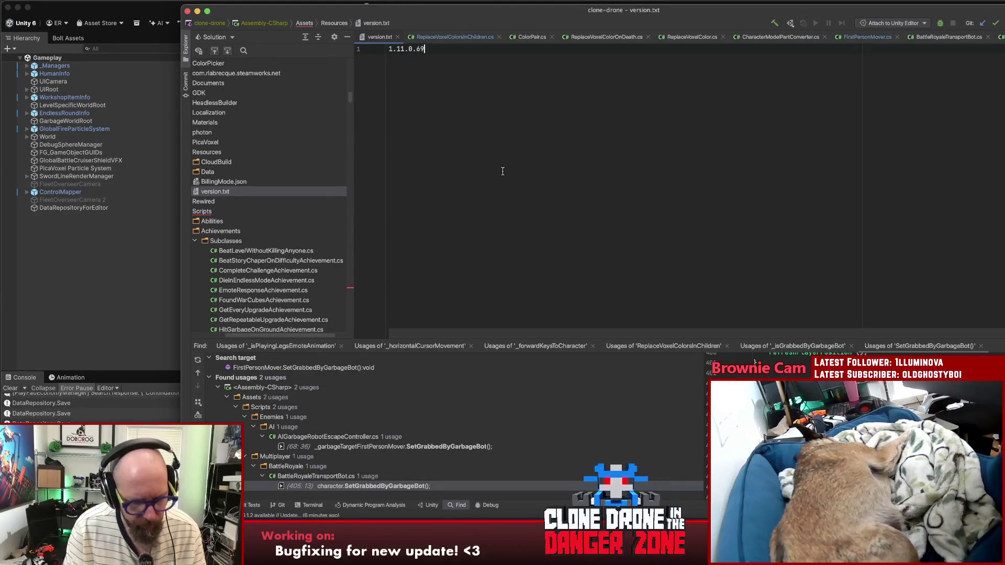
key("BackSpace")
key("BackSpace")
type("70")
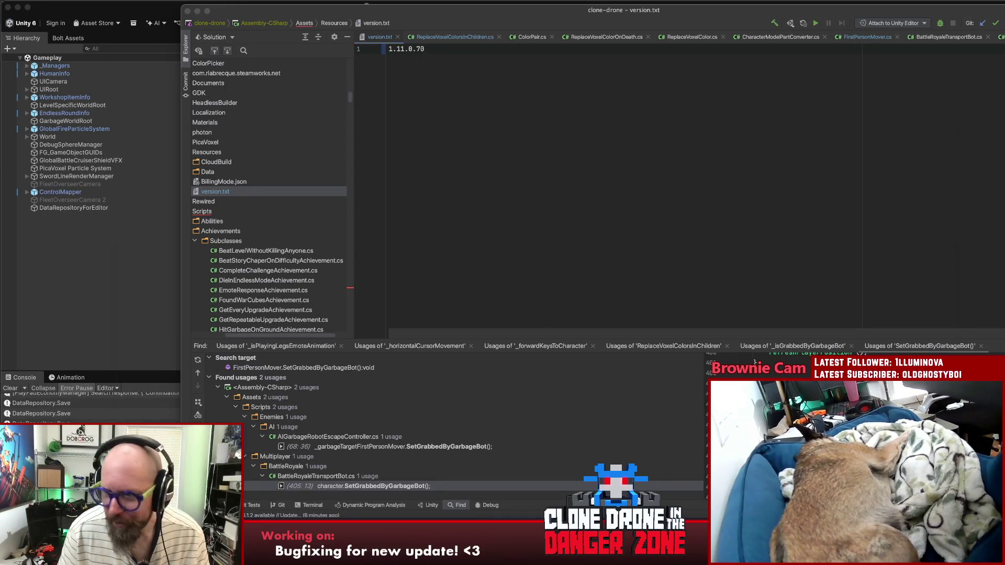
key("super+Tab")
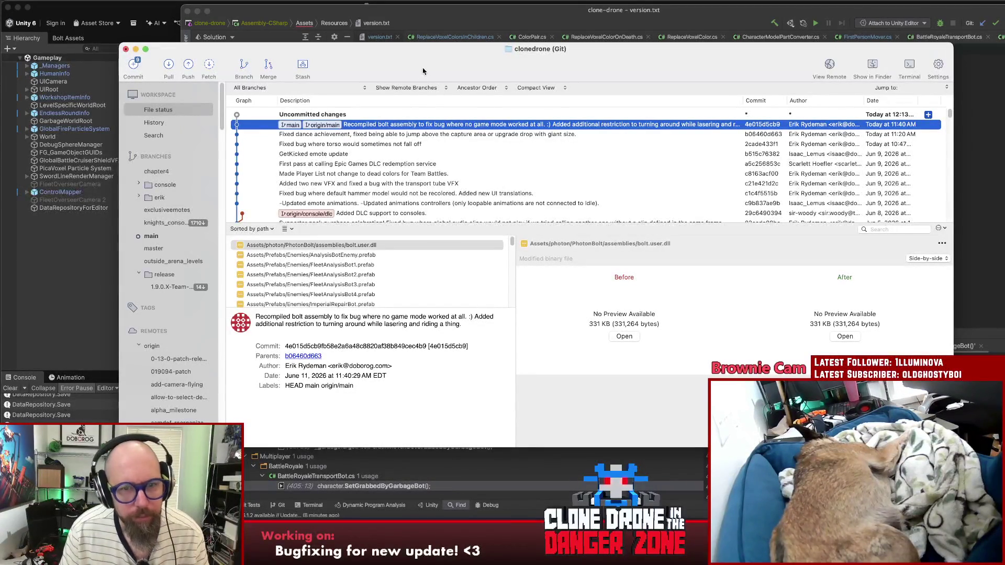
Step: Review the version.txt, FirstPersonMover.cs and ReplaceVoxelColorsInChildren.cs diffs and stage those three files
left_click(395, 114)
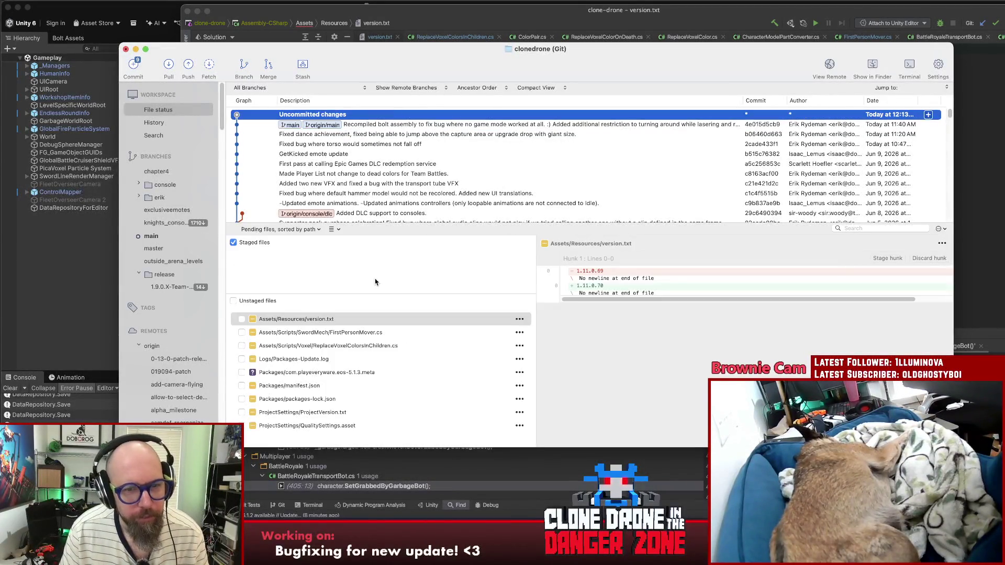
left_click(340, 320)
left_click(351, 331)
scroll(744, 339, "down", 3)
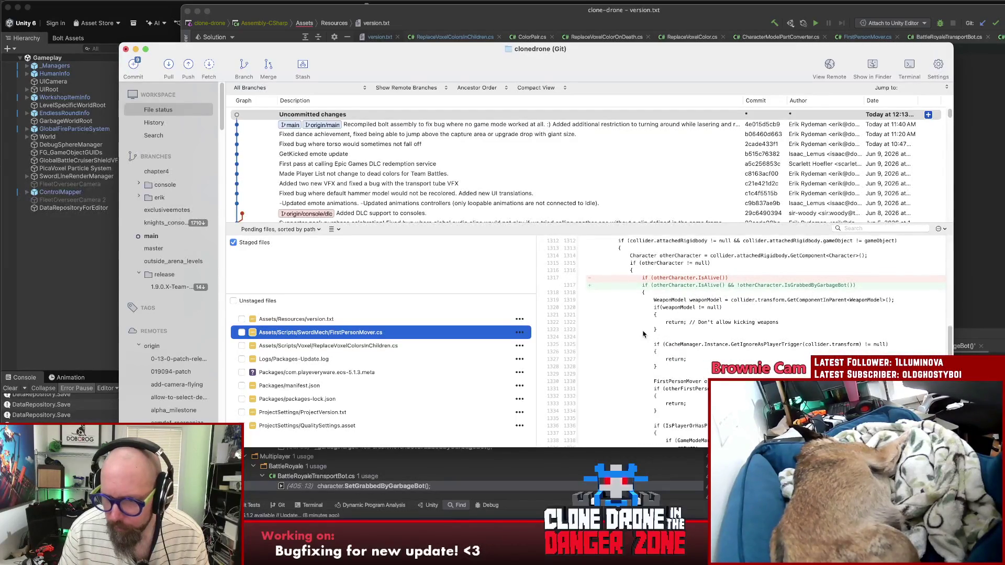
scroll(647, 320, "down", 2)
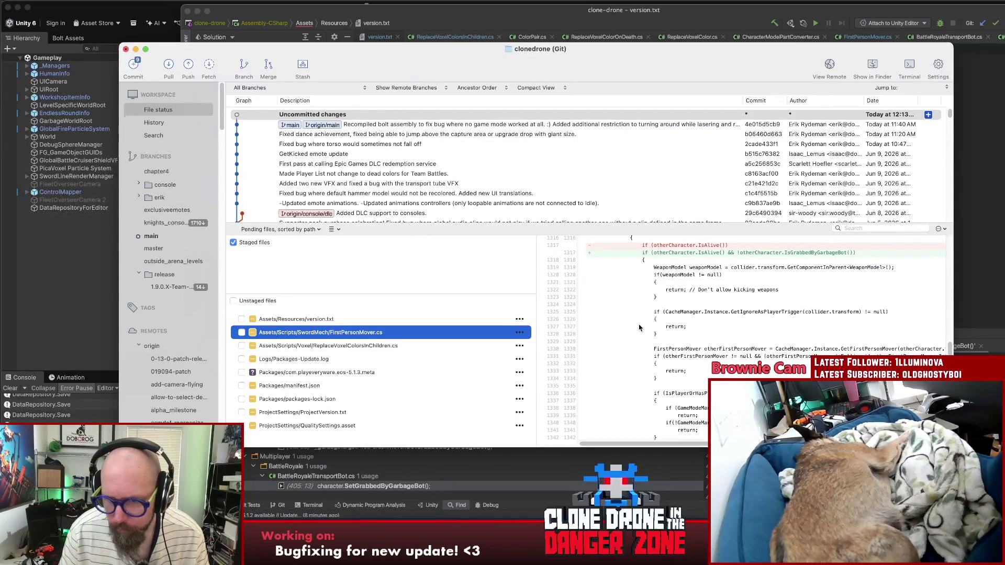
scroll(639, 328, "up", 2)
scroll(637, 328, "down", 2)
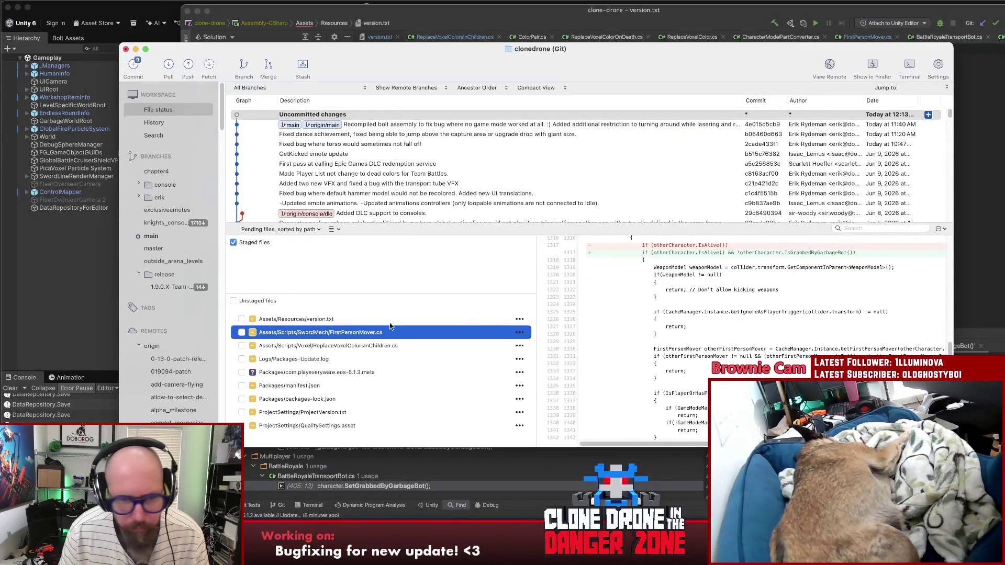
left_click(294, 346)
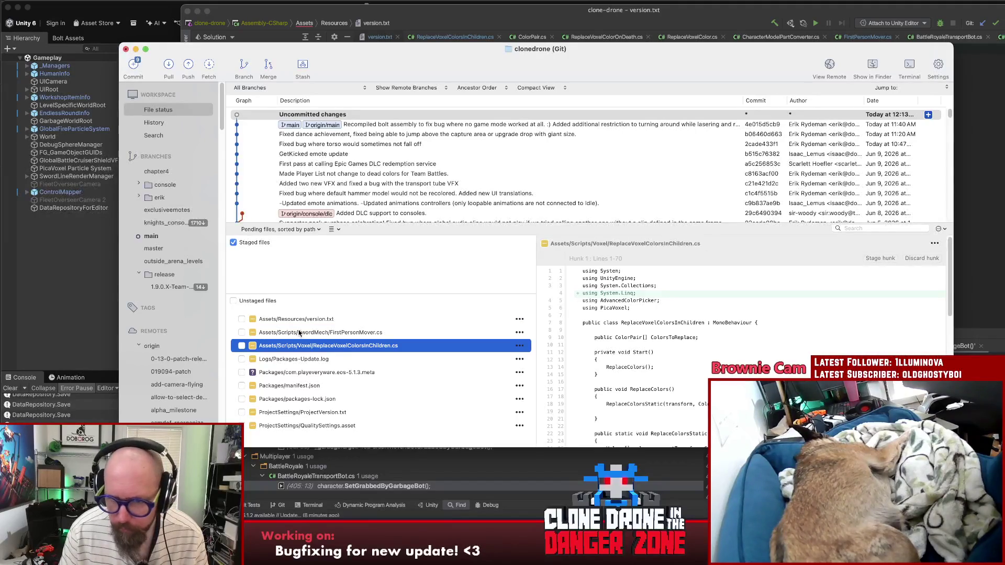
scroll(733, 374, "down", 5)
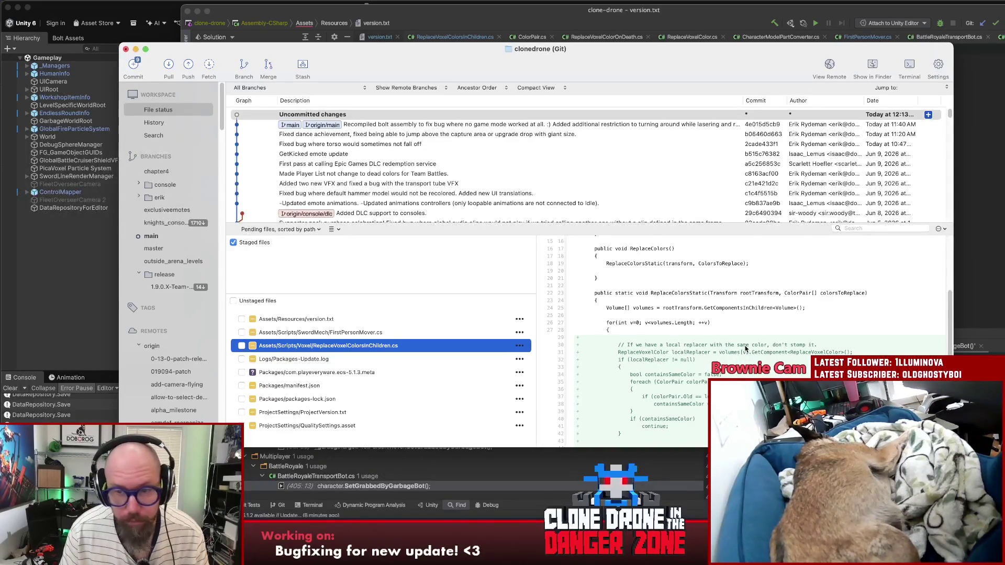
scroll(745, 347, "down", 10)
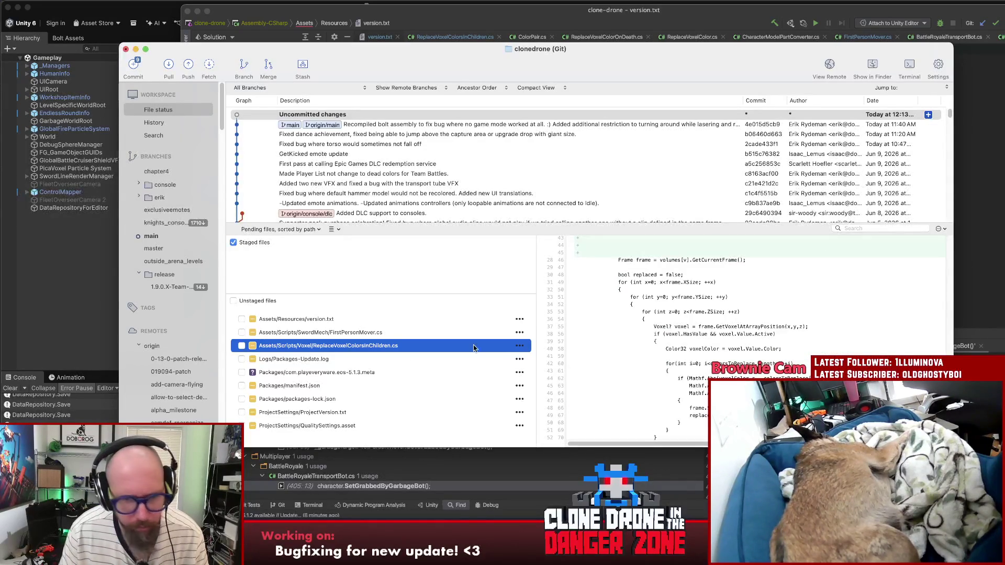
left_click(315, 320, "shift")
left_click_drag(315, 321, 329, 275)
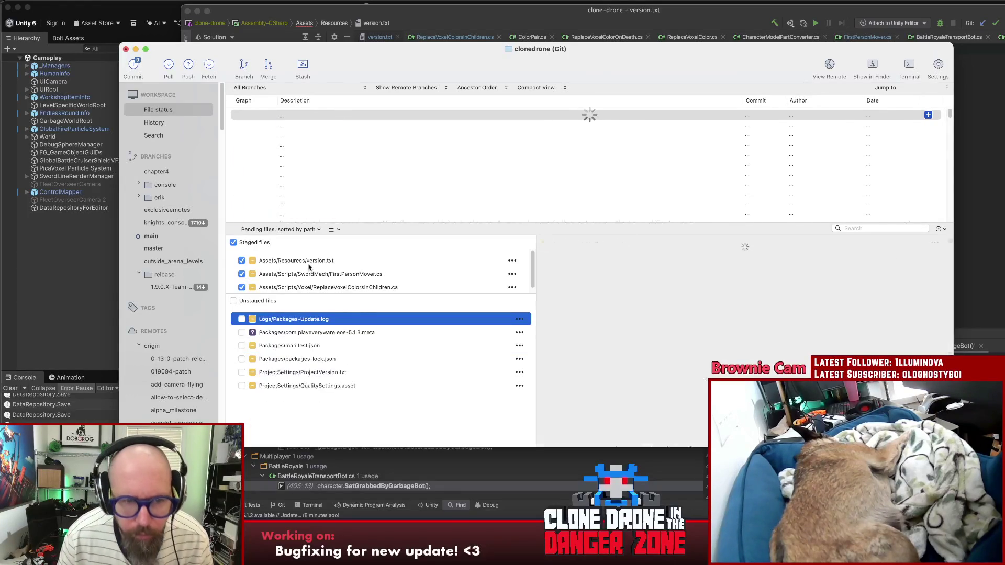
left_click_drag(326, 295, 345, 354)
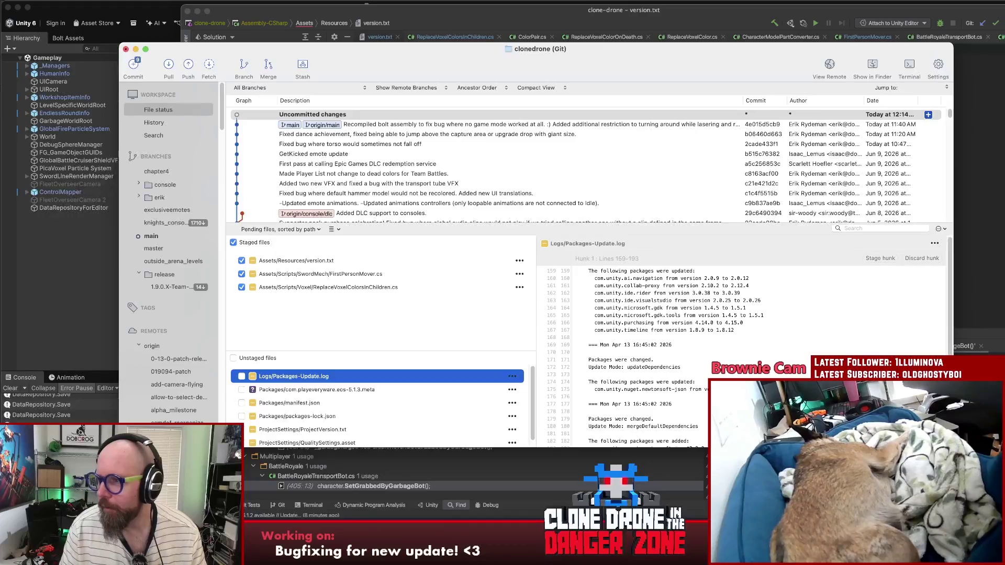
key("super+Tab")
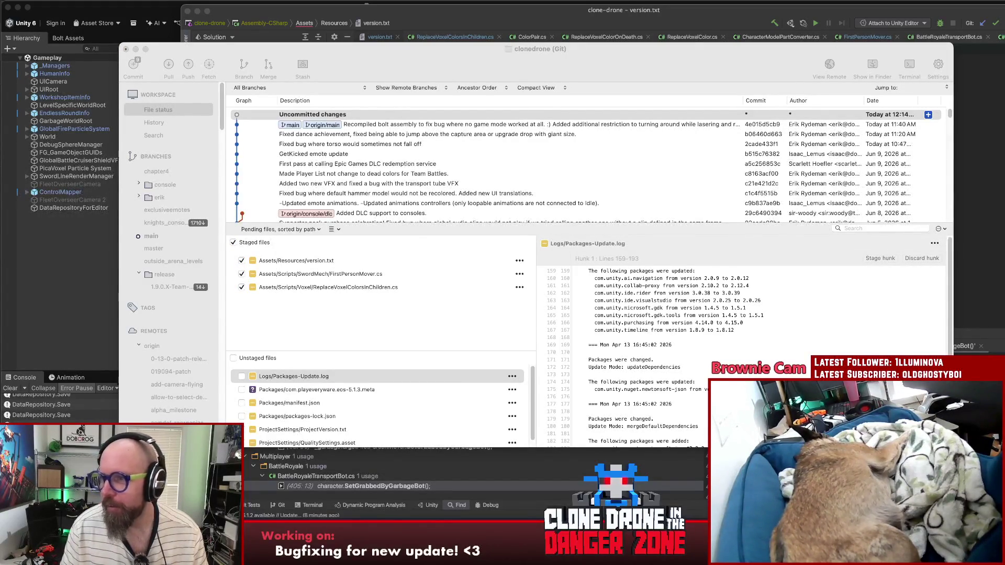
left_click(390, 336)
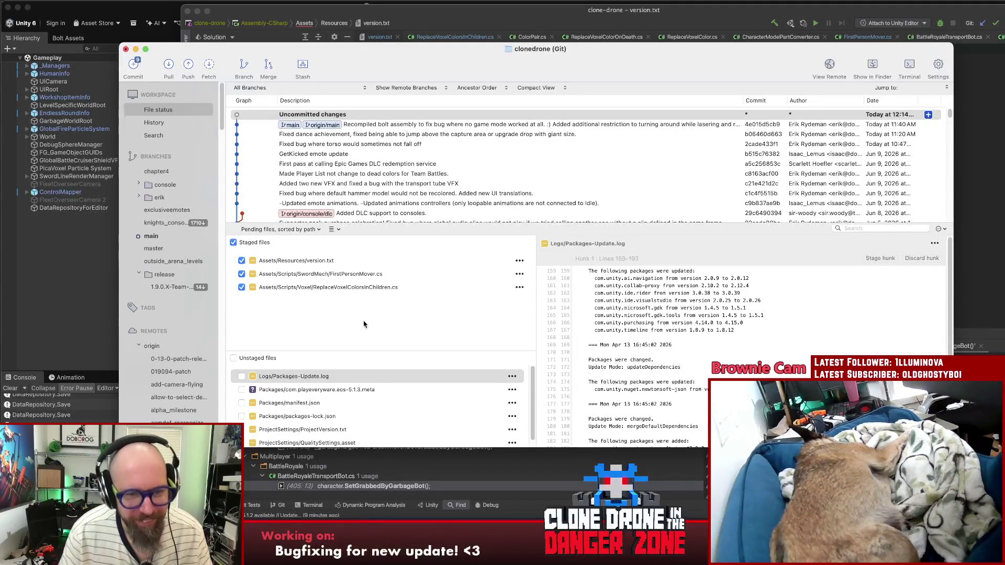
double_click(294, 376)
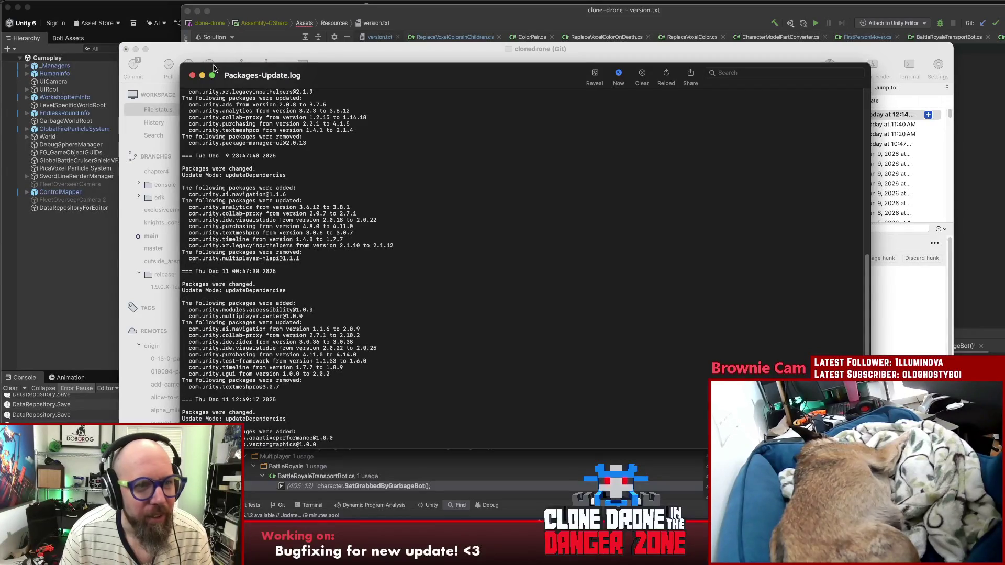
left_click(192, 75)
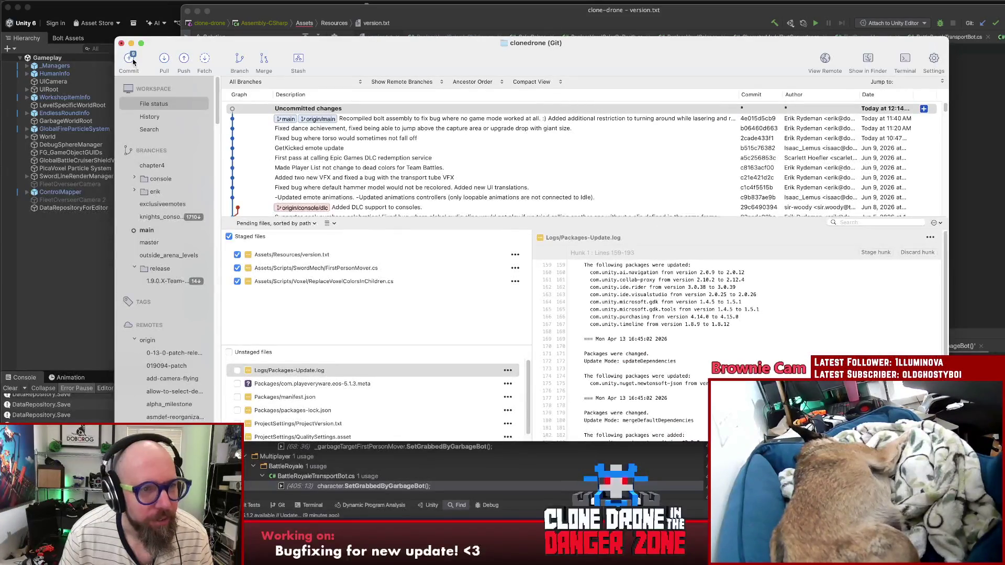
Step: Commit and push the staged files with a message on the Night Mode colour and garbage-bot kick fixes
left_click(133, 62)
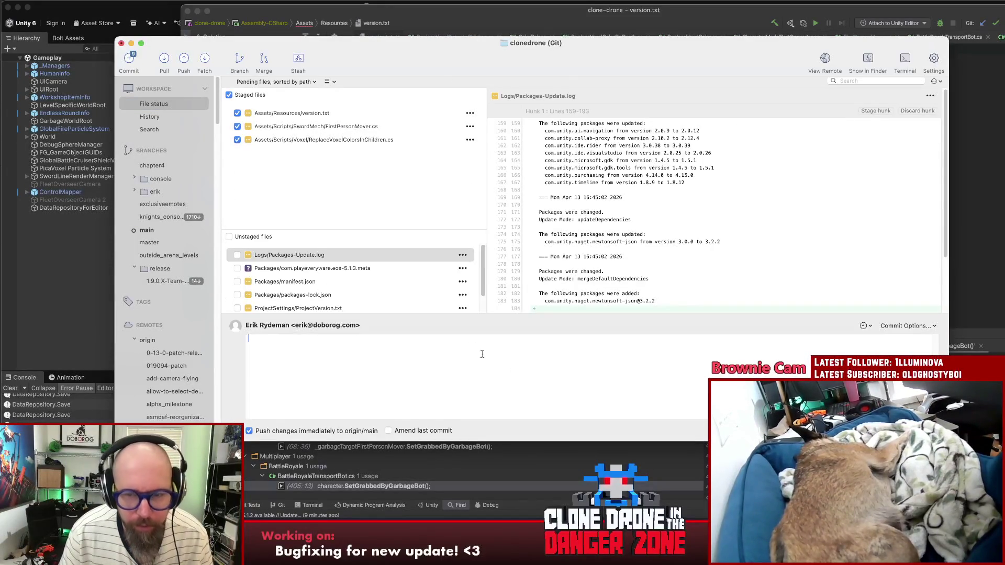
type("Fixed ")
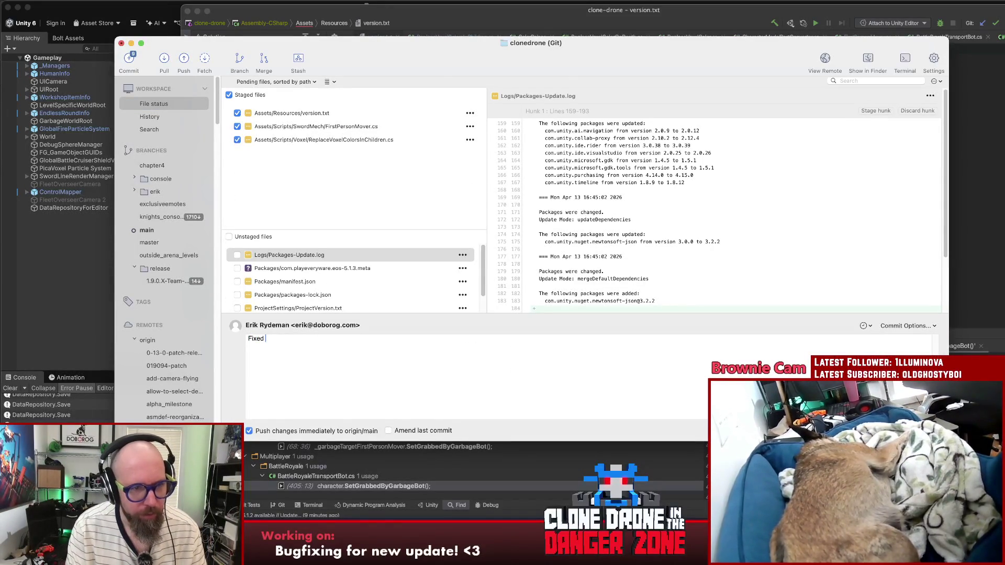
type("co")
type("lor bug with ")
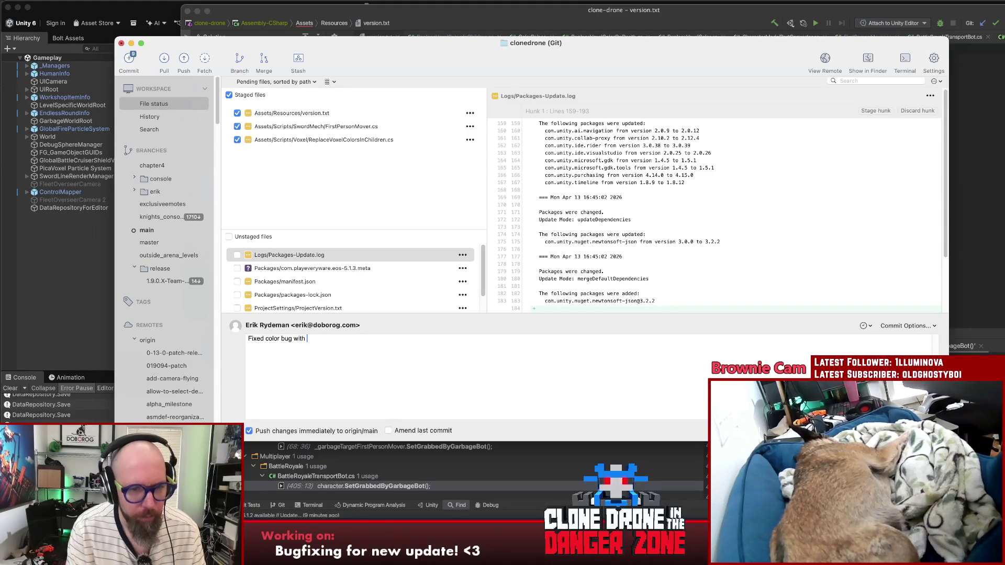
type("NiMode pac")
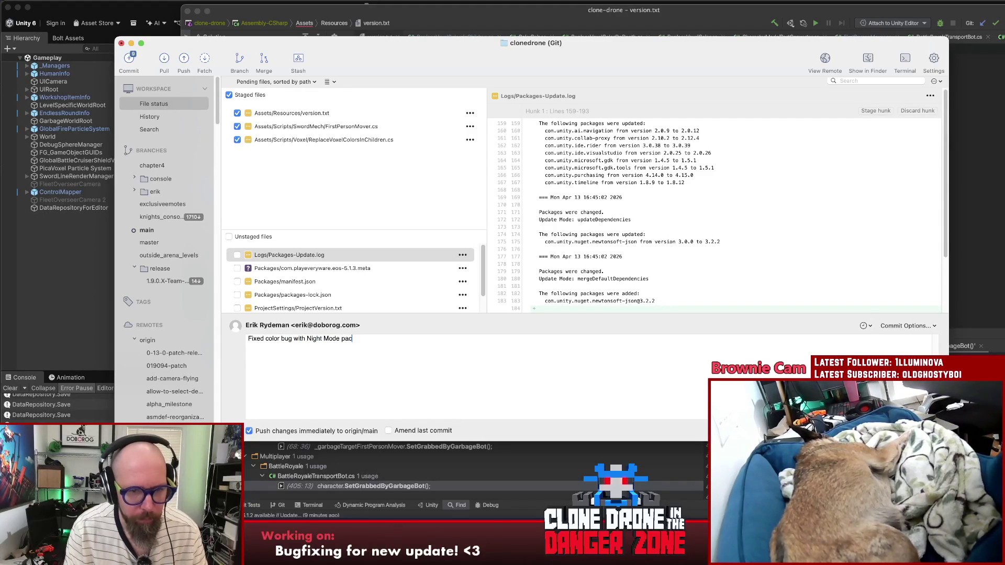
type("m")
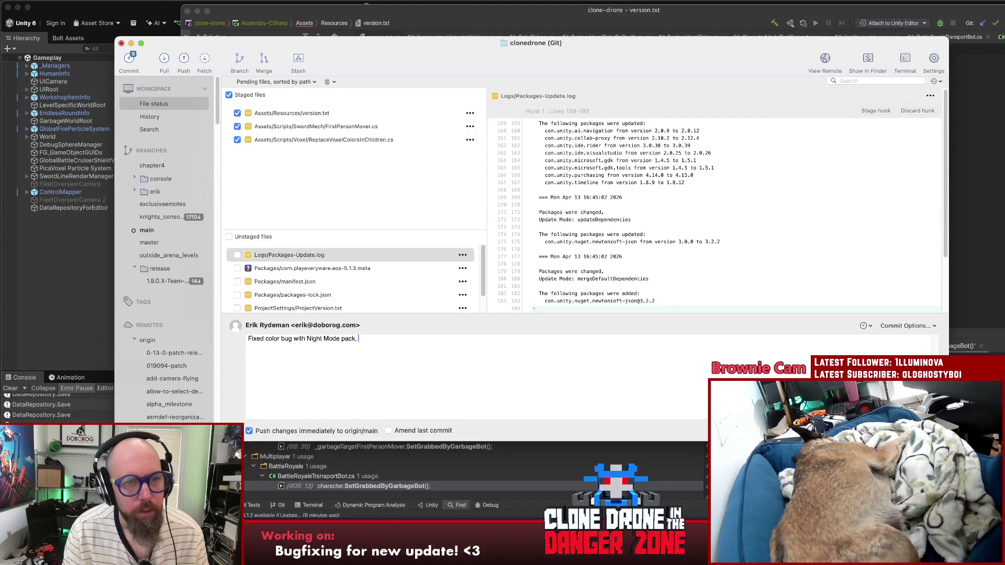
type("s")
type("pecu")
type("lative fix for g")
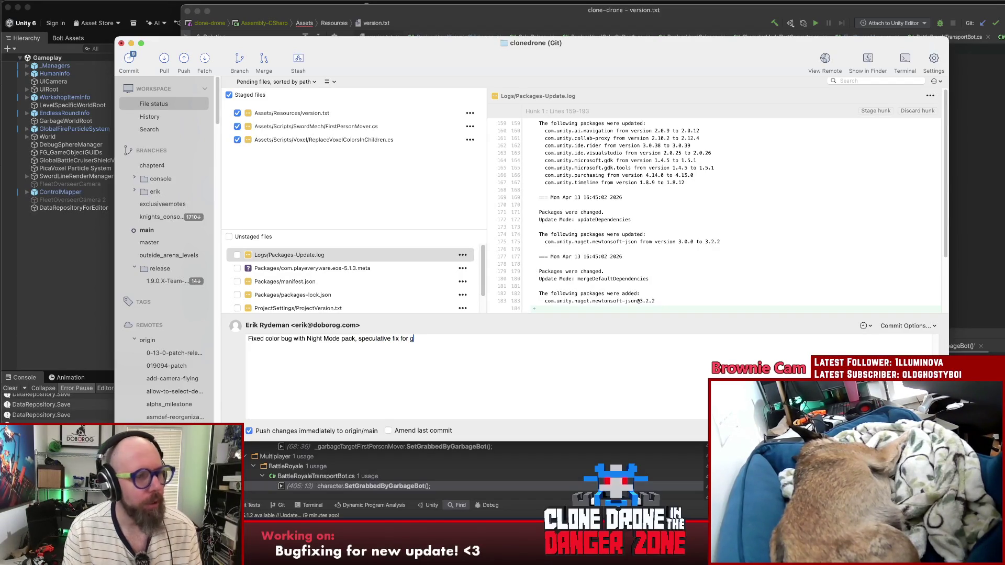
type("etting kicked w")
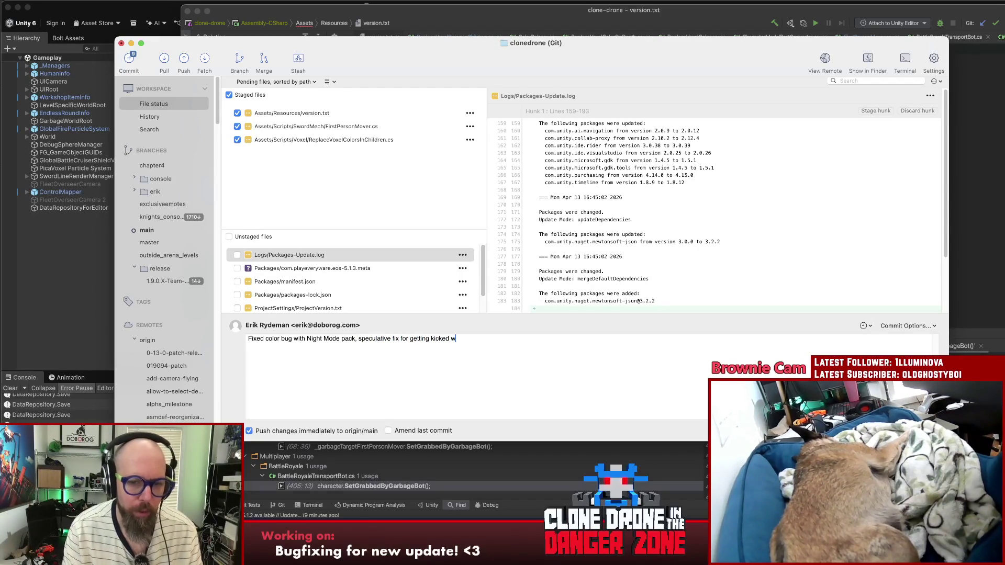
type("garbage bot.")
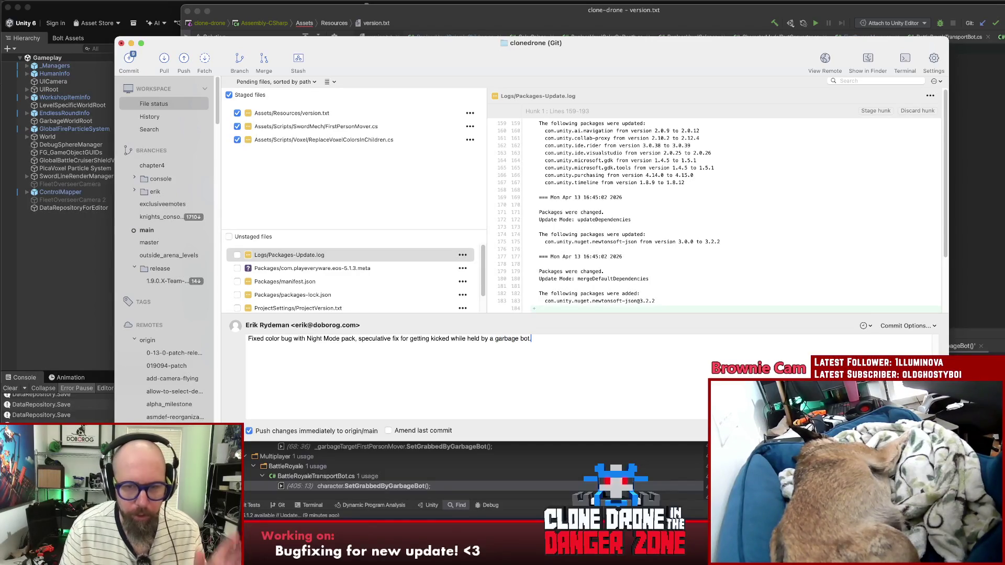
type("in LBS")
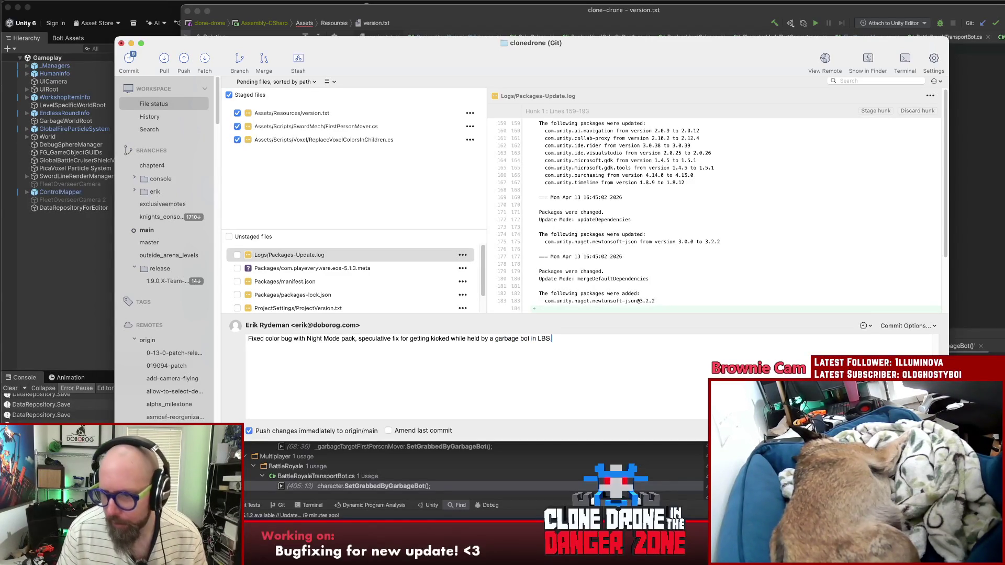
key("super+Return")
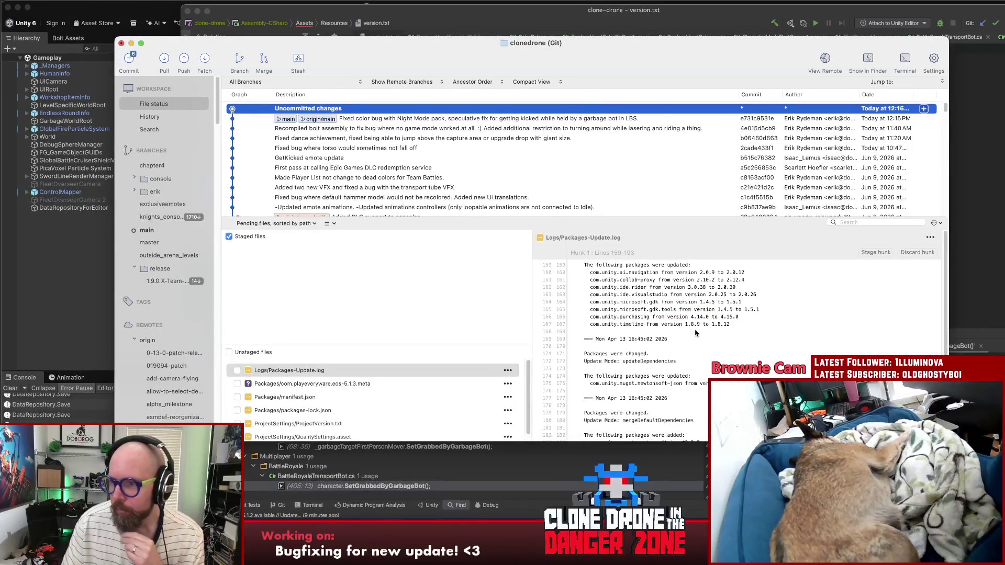
left_click(435, 294)
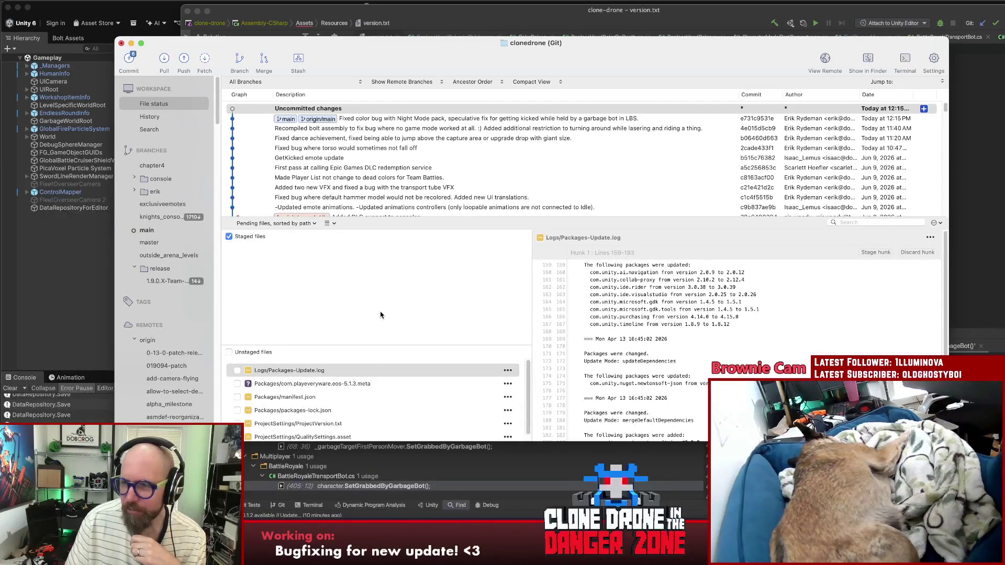
left_click(481, 120)
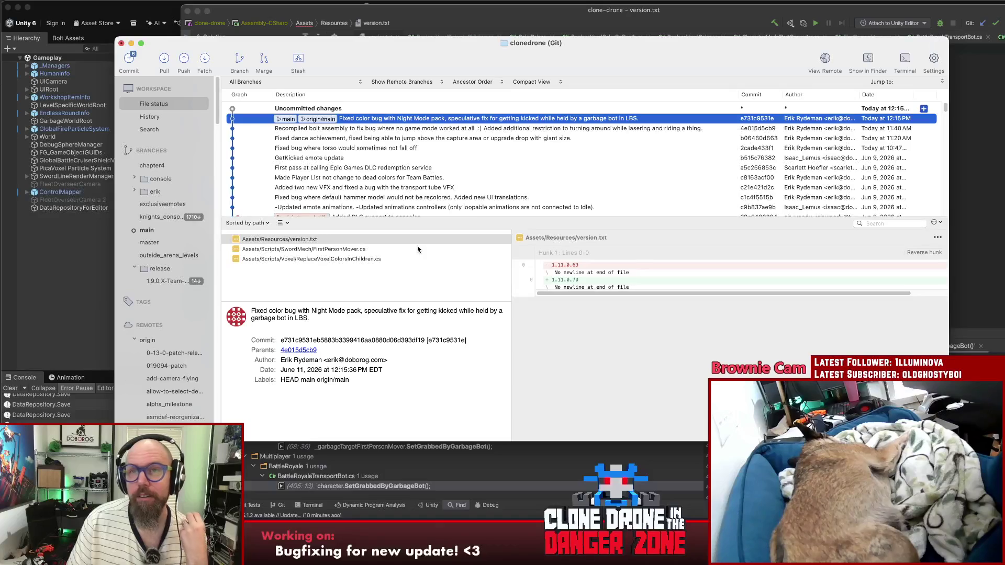
left_click(392, 272)
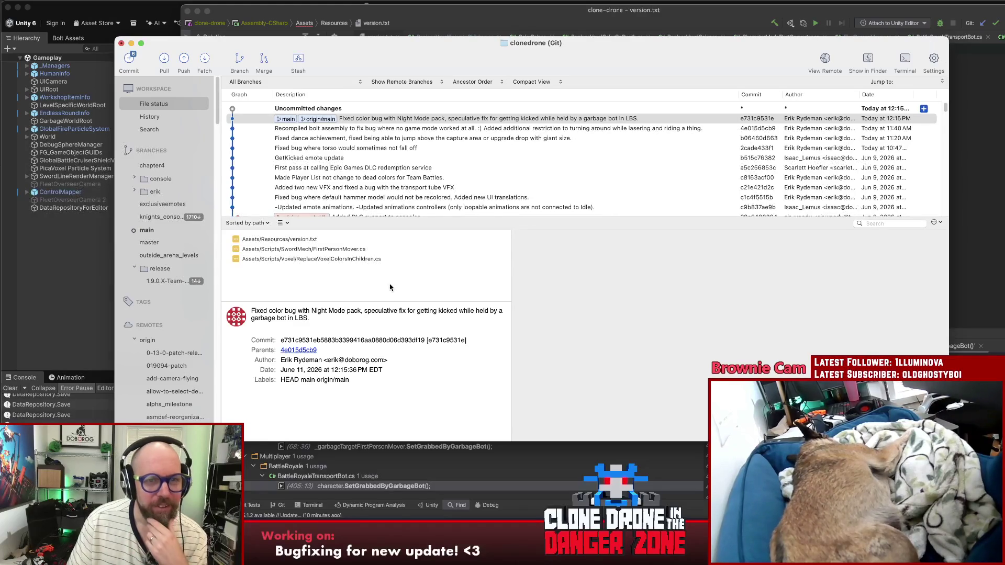
left_click(408, 109)
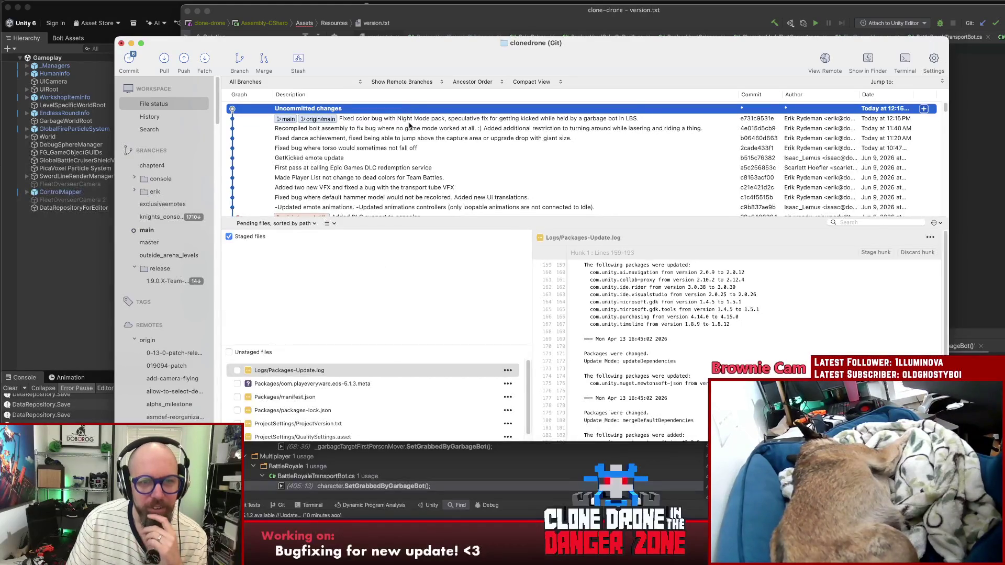
left_click(409, 120)
left_click(373, 297)
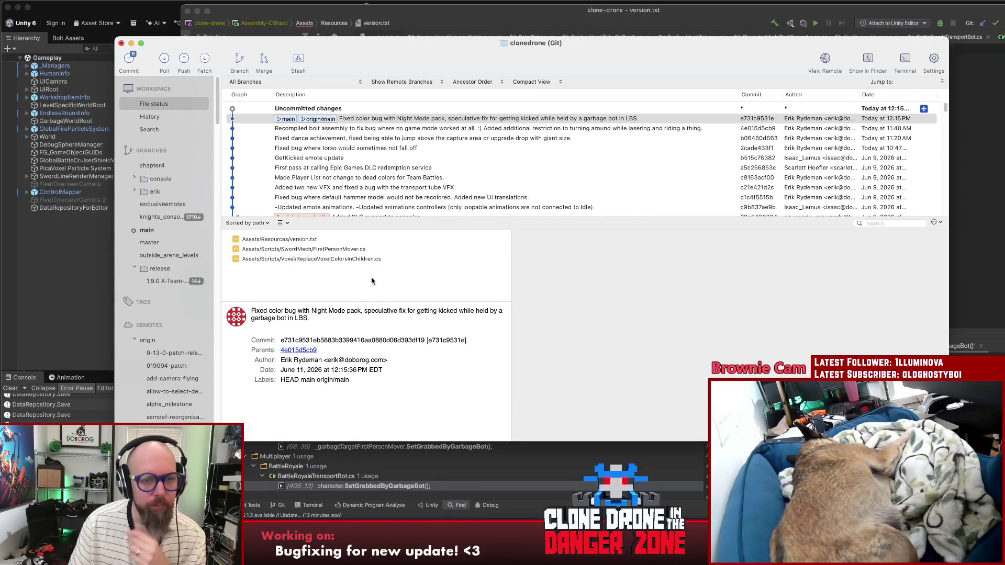
Step: Check Fork's remaining uncommitted changes and switch back to Chrome for Asana
left_click(404, 108)
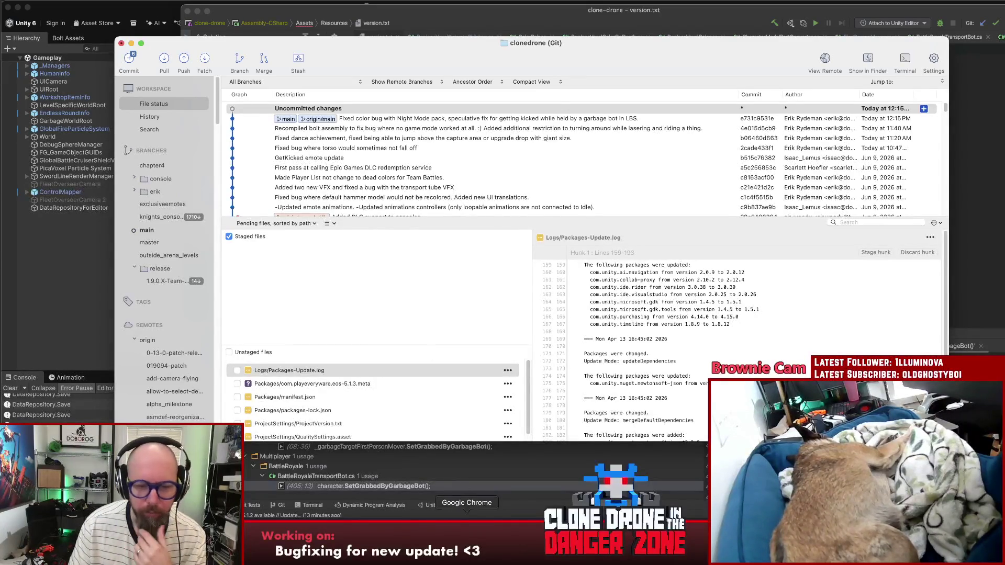
left_click(466, 539)
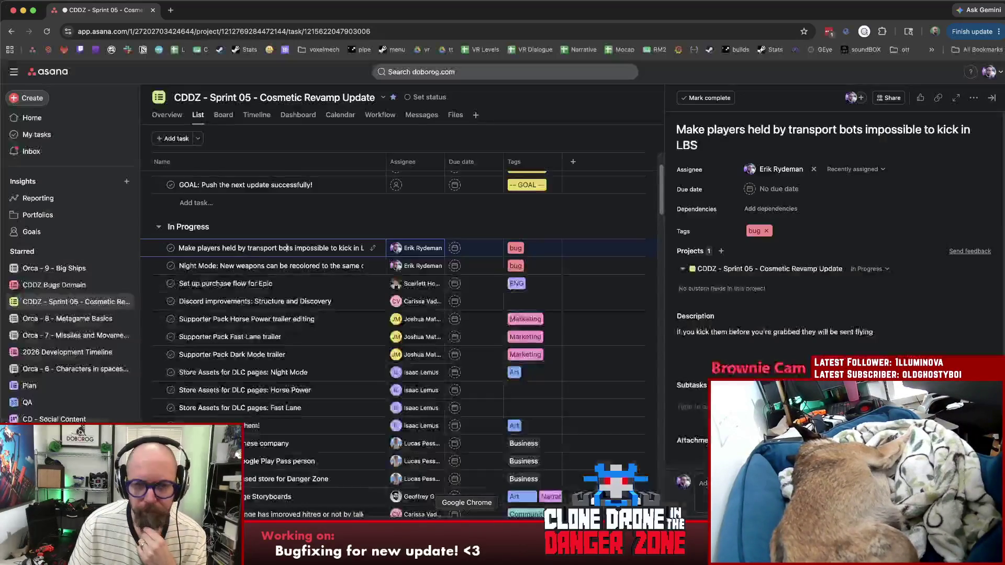
Step: Move the transport-bot kick and Night Mode recolour bugs together into Ready To Test
left_click(324, 267, "shift")
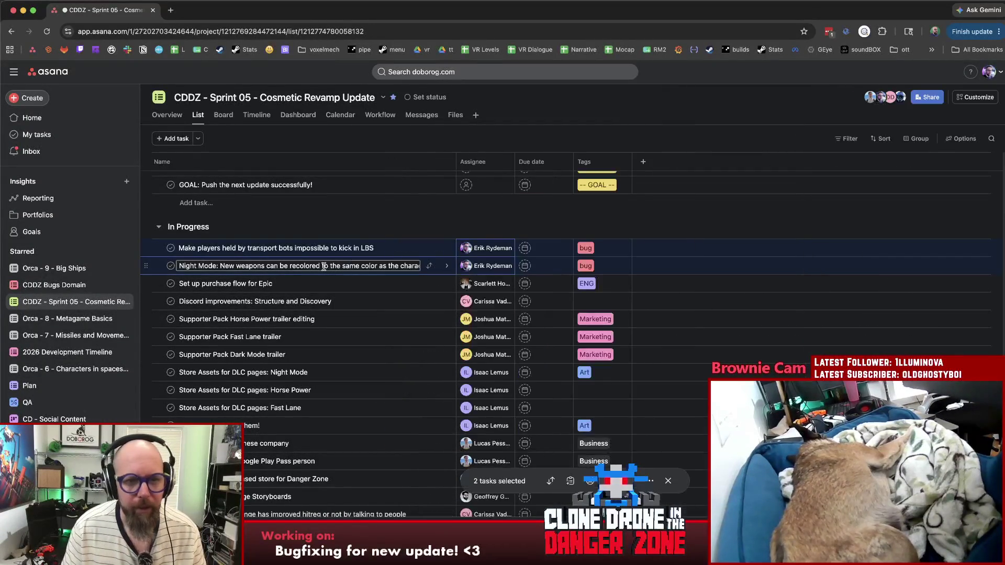
left_click(552, 482)
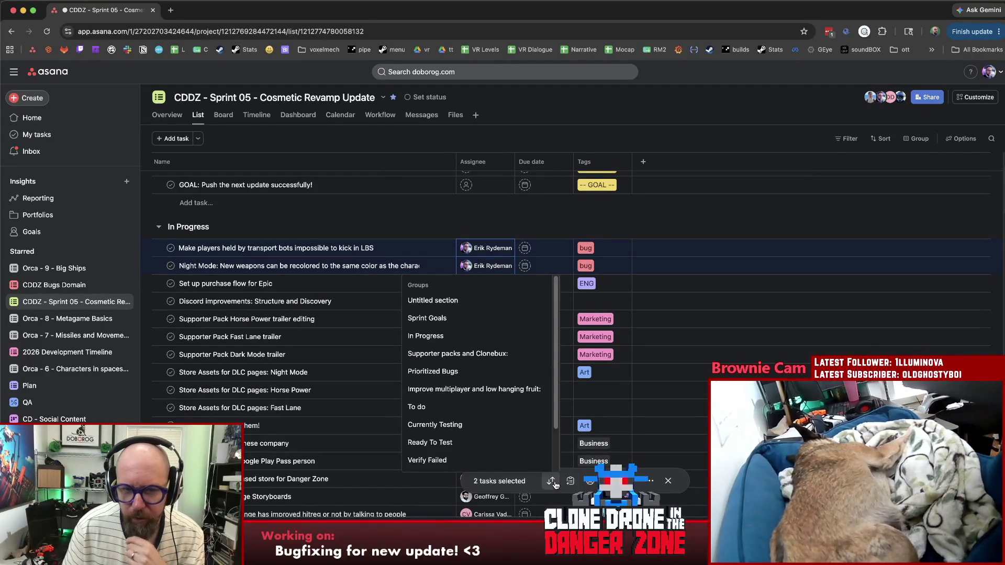
left_click(482, 444)
left_click(735, 250)
Step: Check the commits in the Git client, then return to the Asana task list
key("super+Tab")
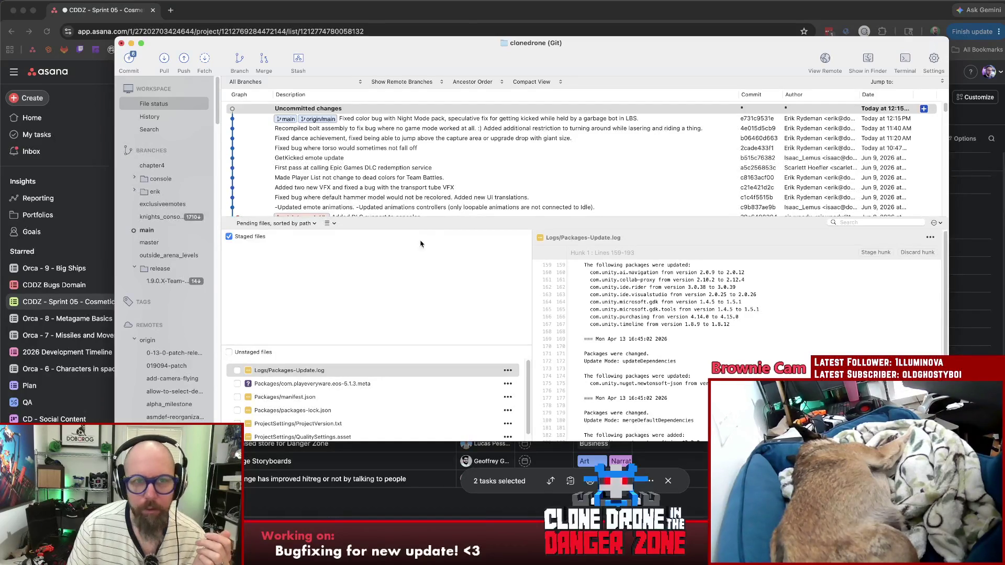
left_click(350, 11)
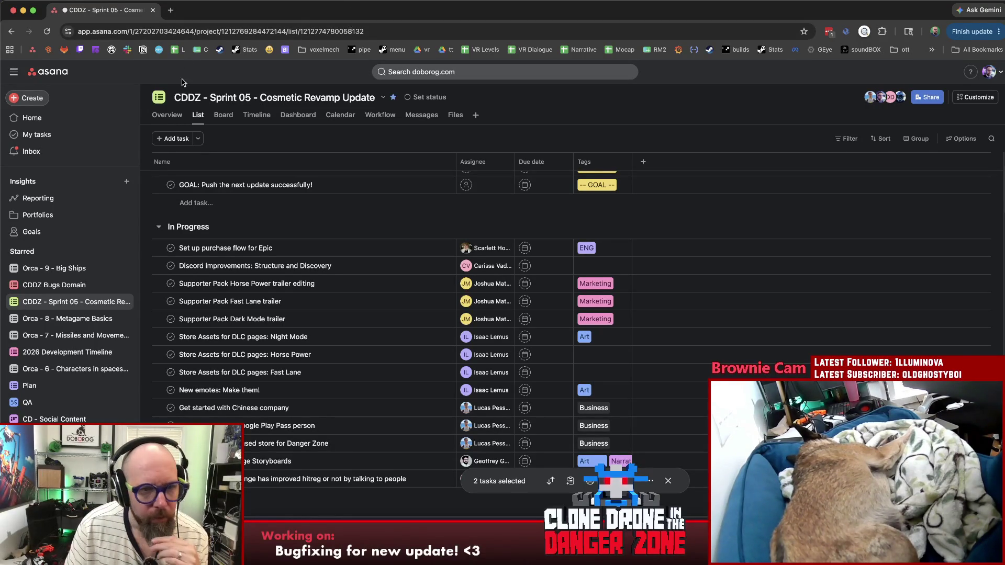
scroll(324, 303, "down", 10)
scroll(314, 293, "down", 5)
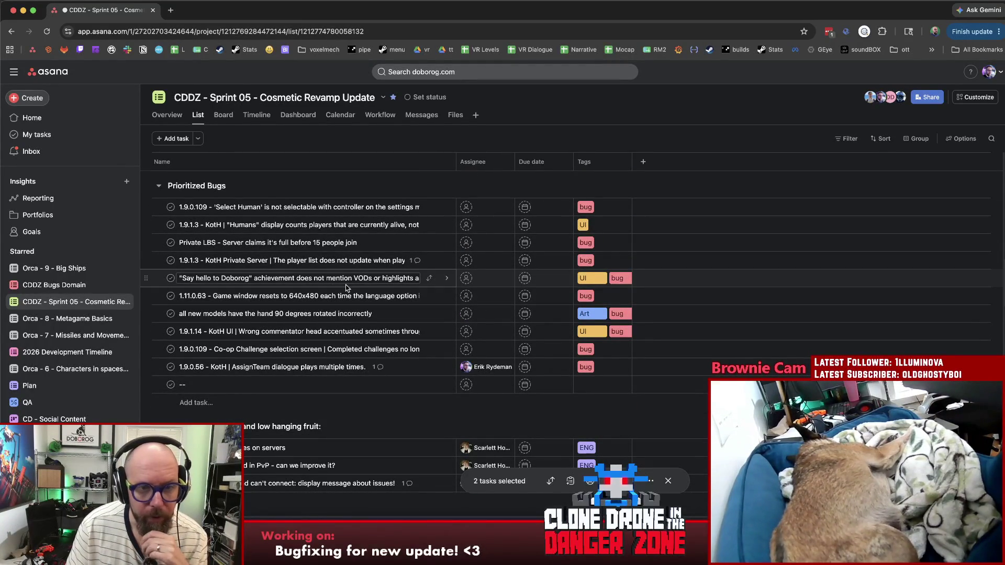
Step: Open the 1.9.0.109 'Select Human' controller bug and review its details
left_click(333, 207)
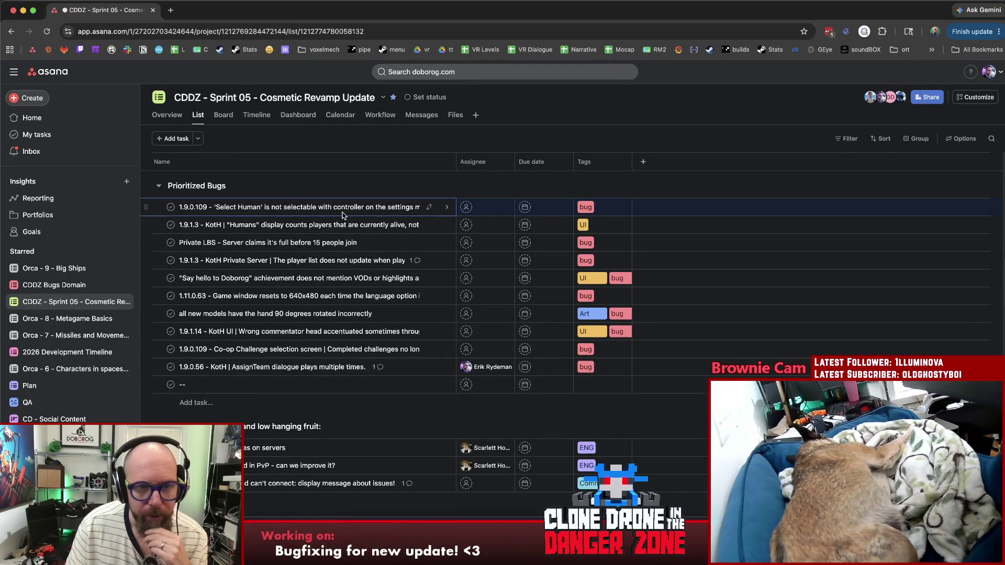
left_click(443, 208)
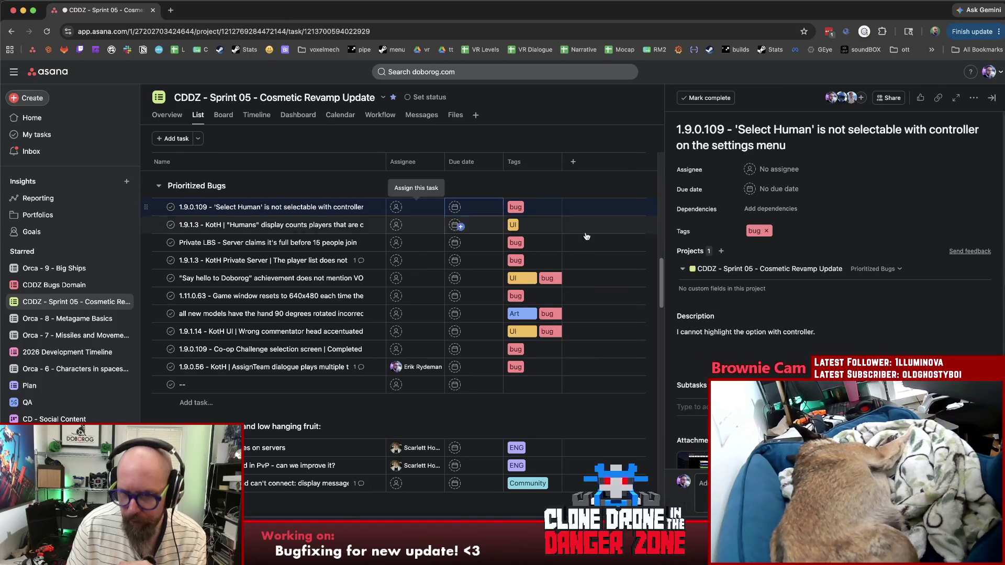
scroll(794, 304, "down", 5)
scroll(794, 303, "down", 2)
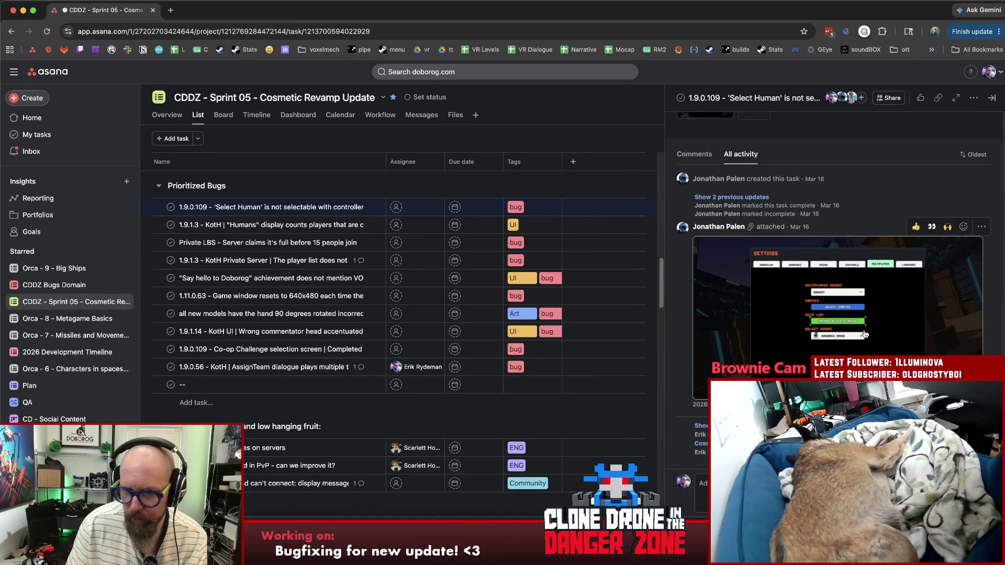
scroll(861, 334, "up", 6)
scroll(860, 334, "up", 3)
Step: Assign the bug to the developer and move it into the In Progress section
left_click(782, 169)
left_click(784, 189)
left_click(872, 269)
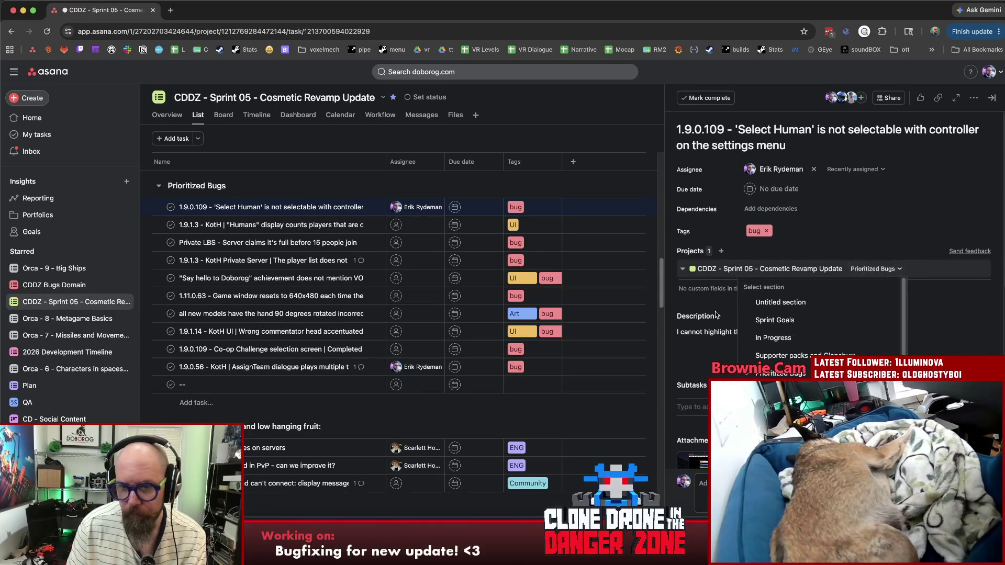
left_click(785, 344)
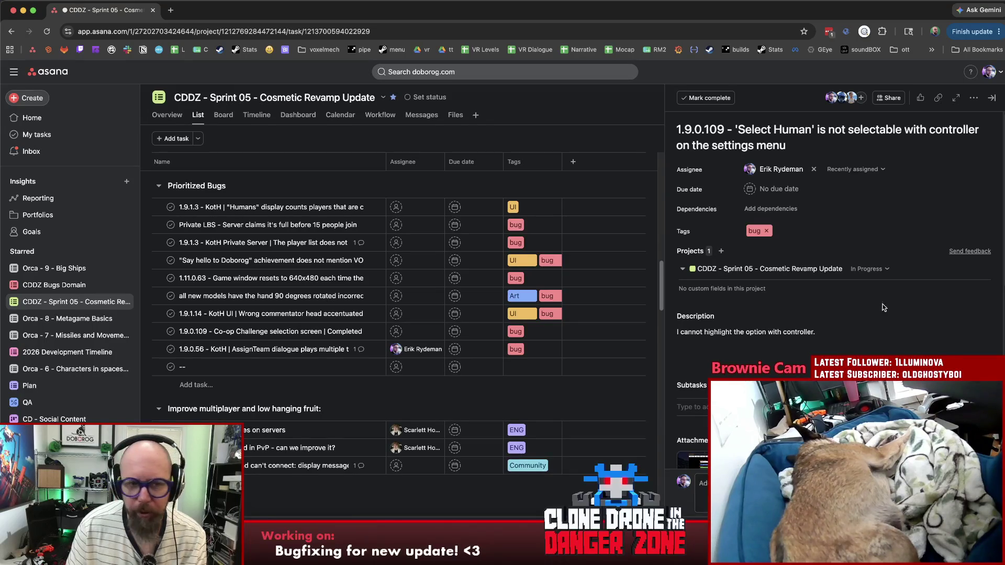
Step: Switch back to the Unity editor and start Play mode
scroll(387, 351, "down", 15)
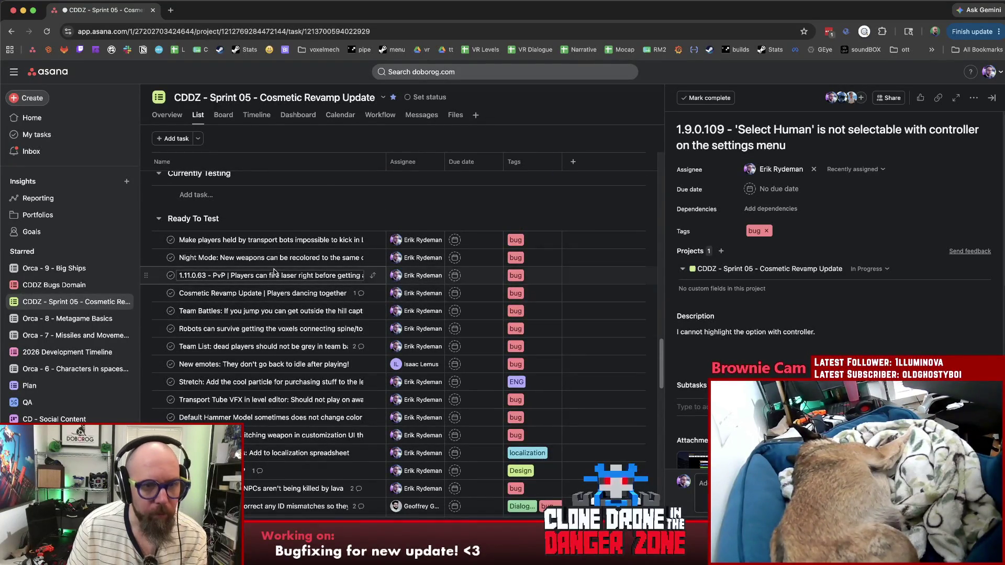
scroll(325, 298, "down", 10)
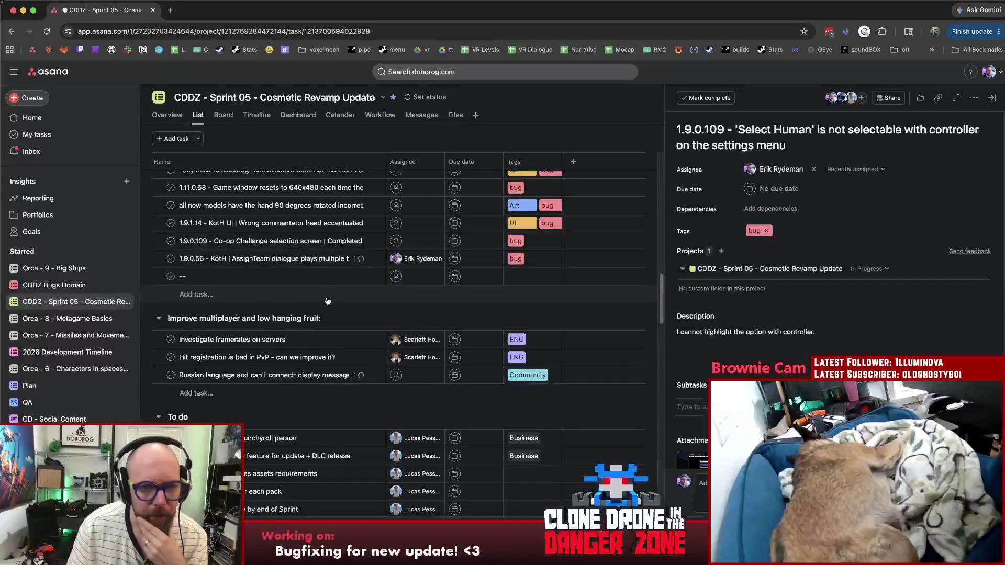
scroll(327, 301, "up", 5)
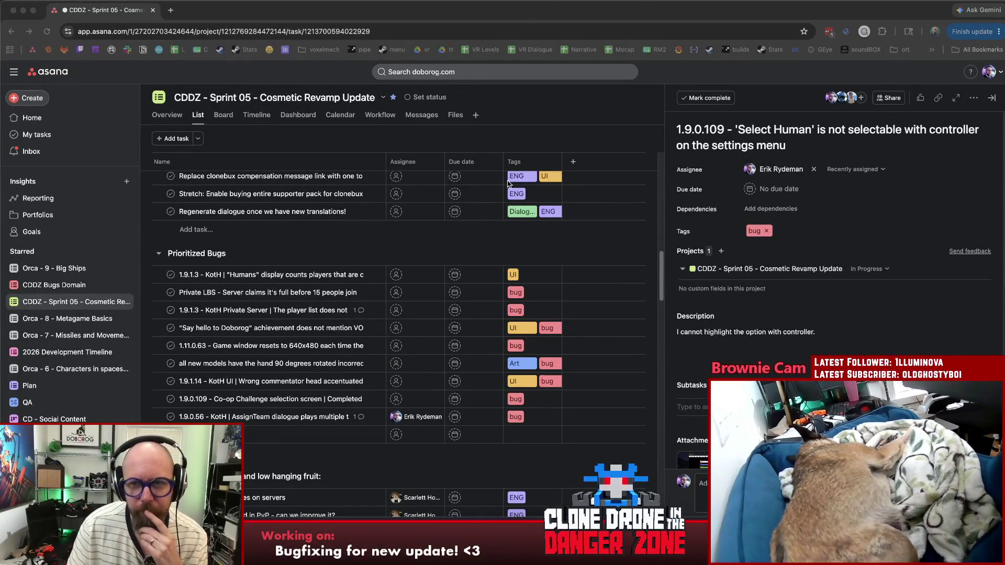
key("super+Tab")
key("super+p")
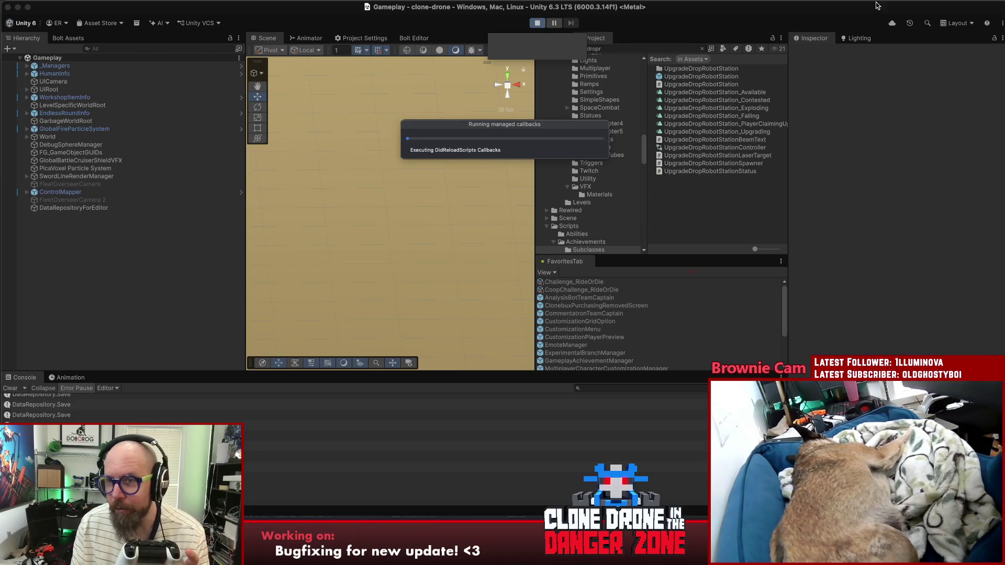
Step: Connect the Xbox Wireless Controller from Control Center's Bluetooth device list
left_click(922, 2)
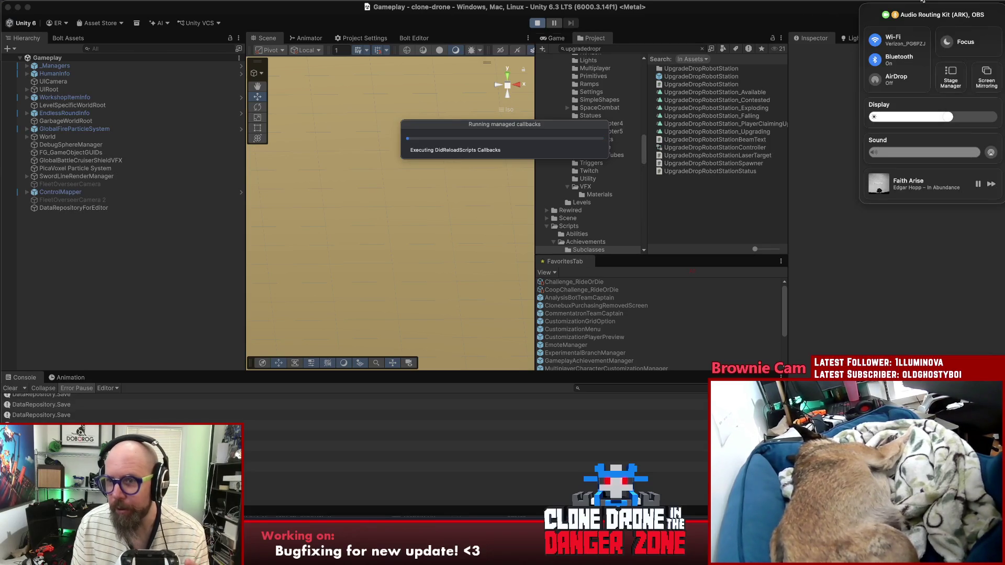
left_click(906, 60)
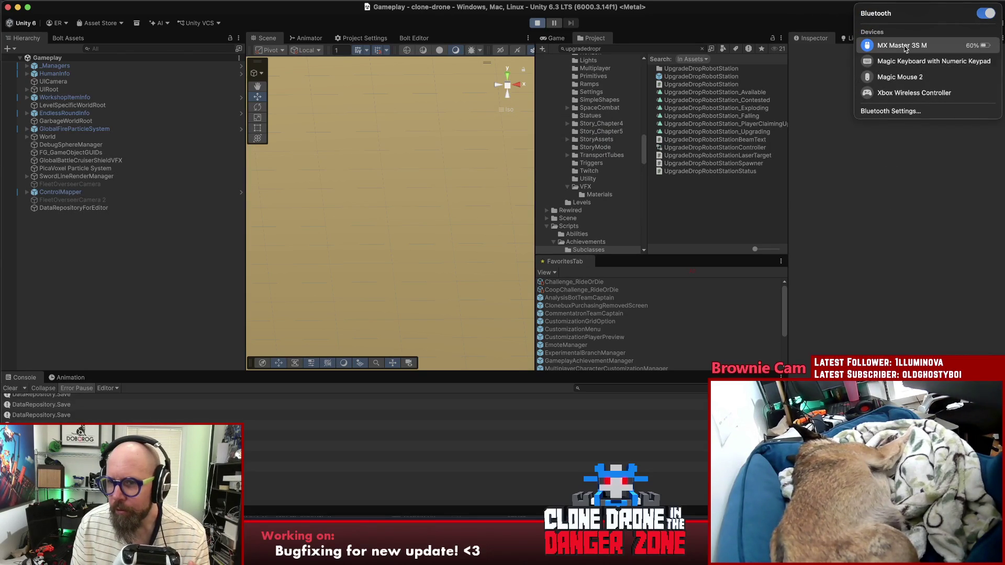
left_click(906, 92)
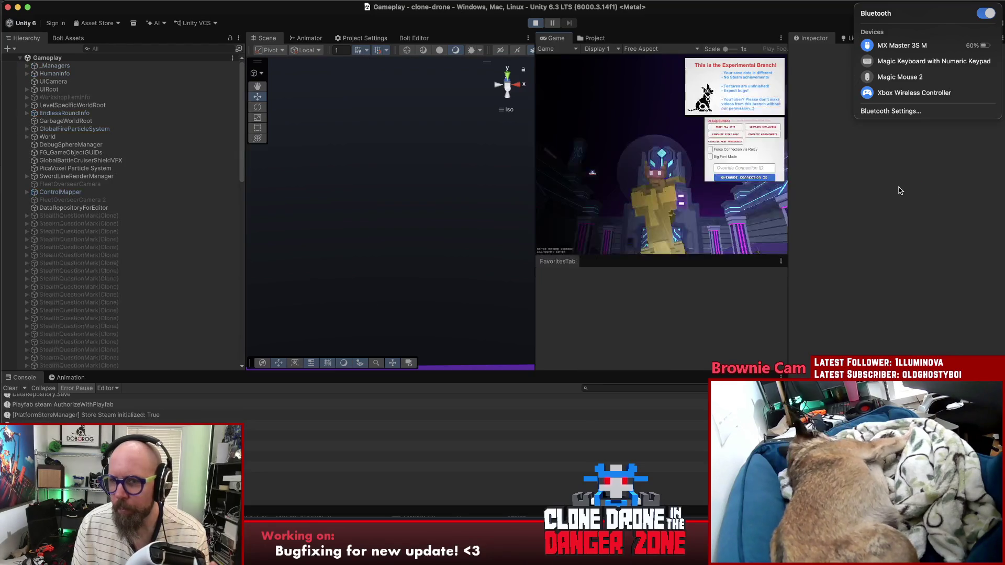
left_click(900, 190)
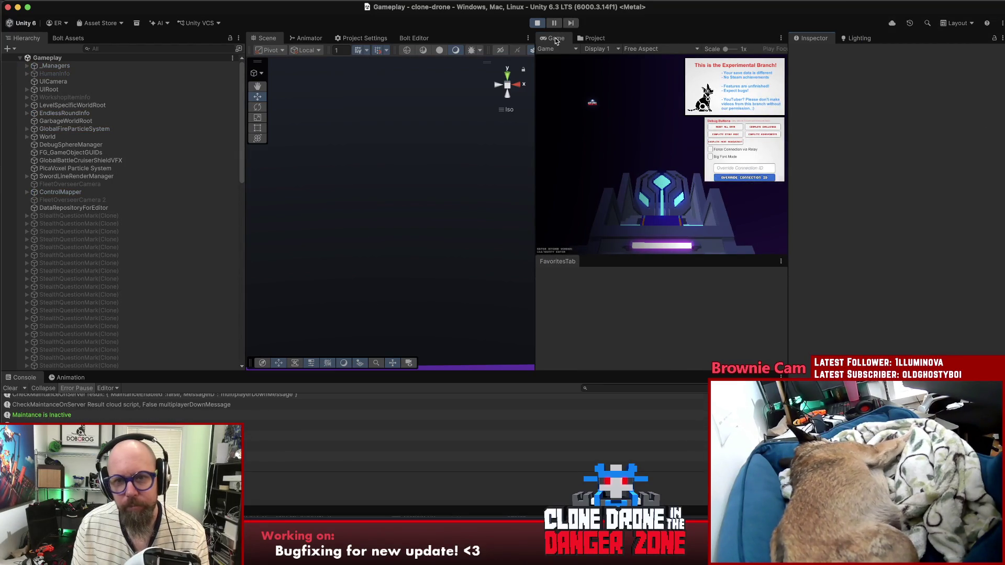
Step: Maximize the Game view, then open the full Bluetooth settings from Control Center
double_click(556, 40)
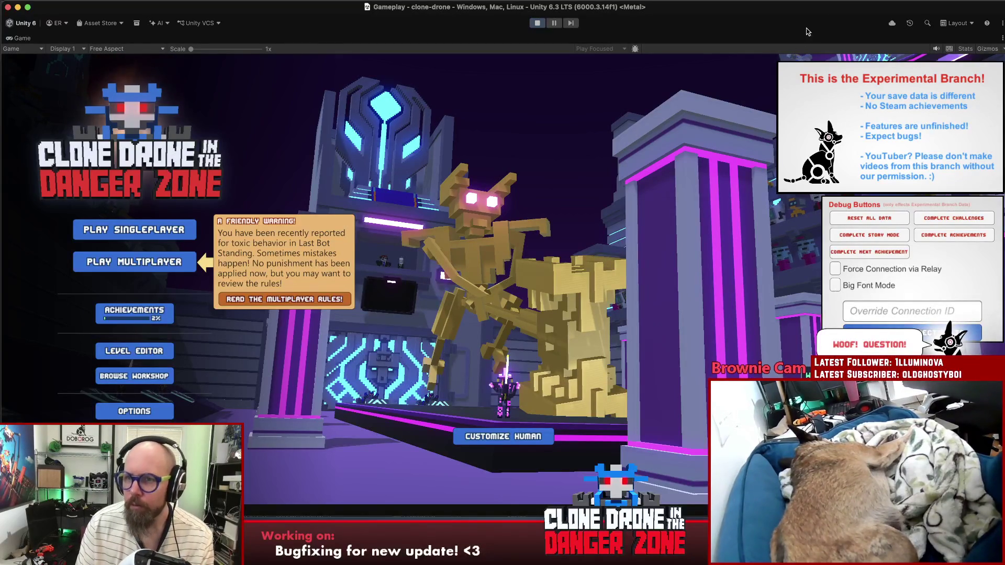
left_click(832, 1)
key("Escape")
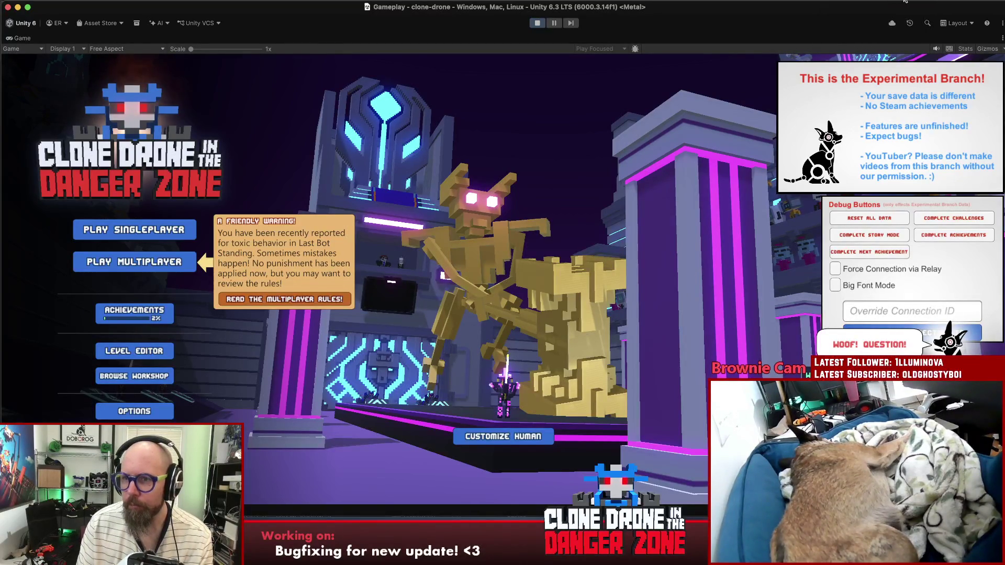
left_click(923, 2)
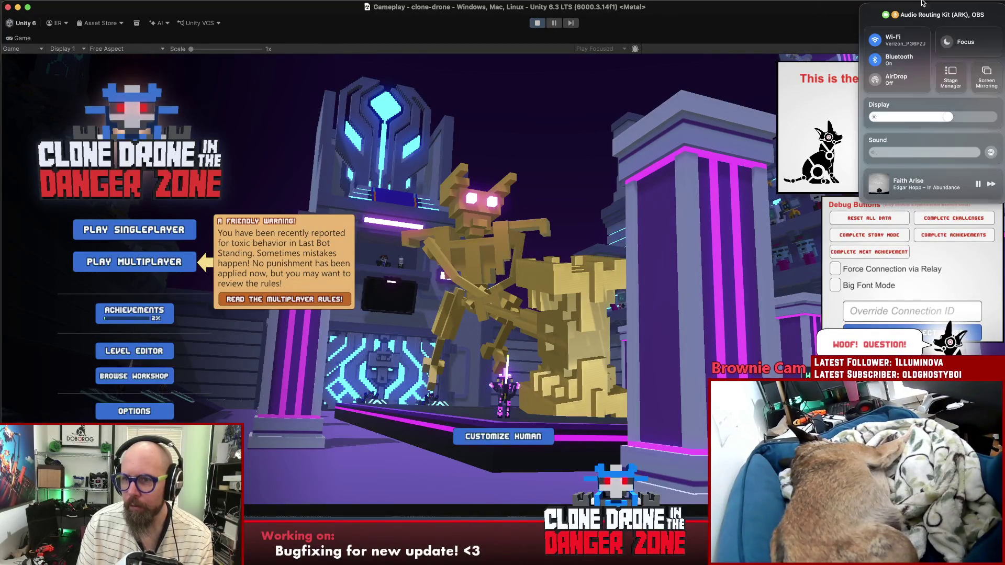
left_click(913, 62)
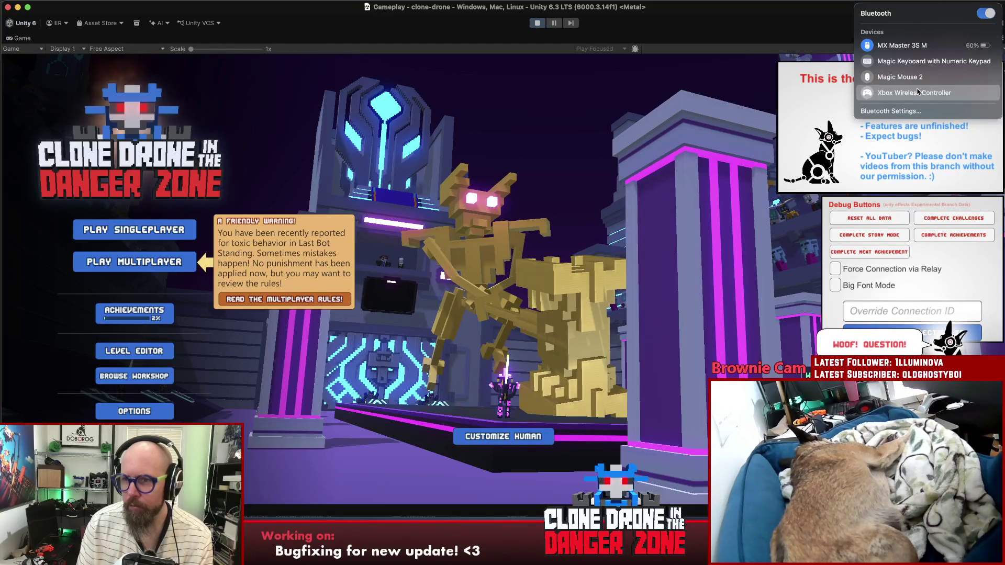
left_click(916, 111)
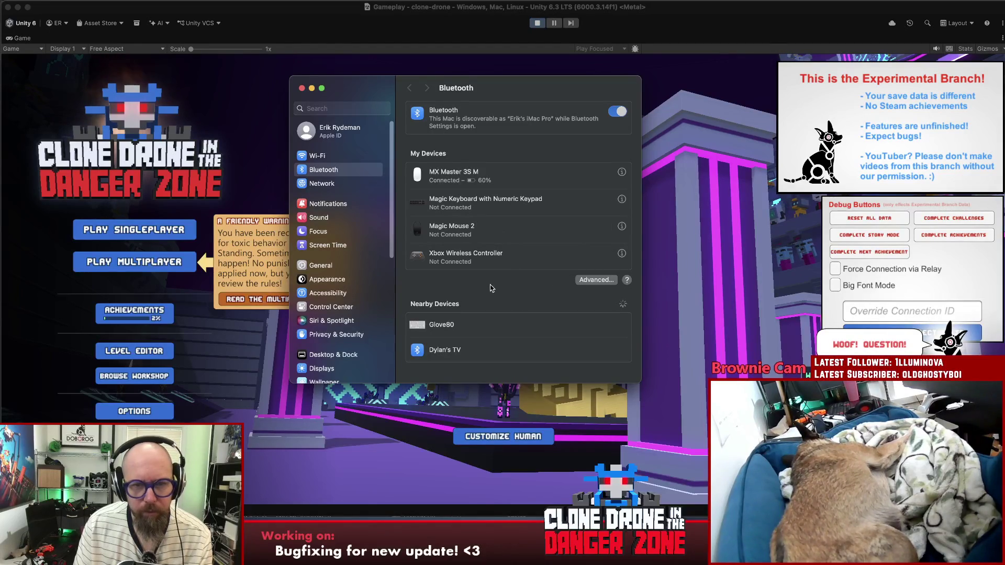
Step: Try connecting the Xbox Wireless Controller, then forget it so it can be re-paired
mouse_move(489, 333)
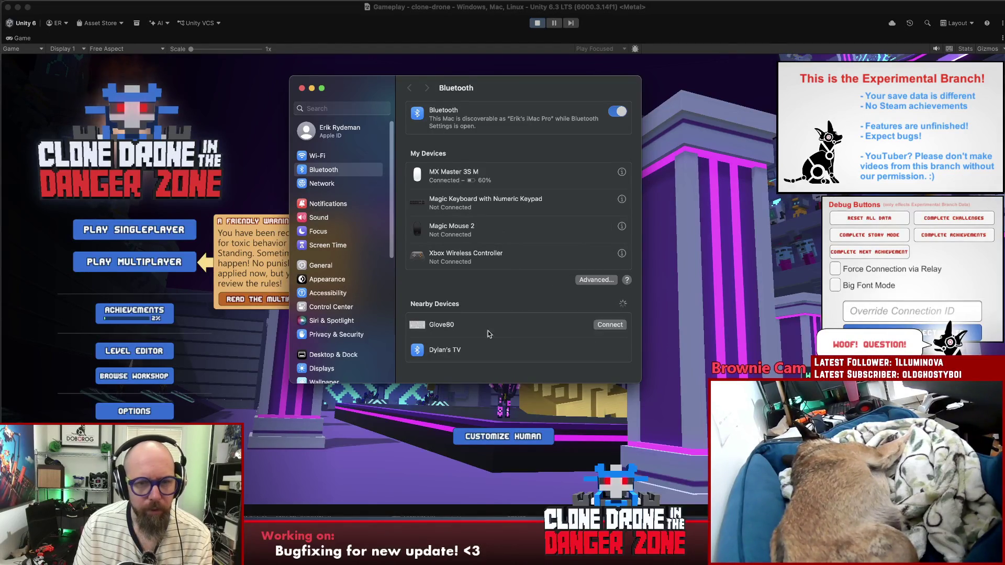
left_click(594, 279)
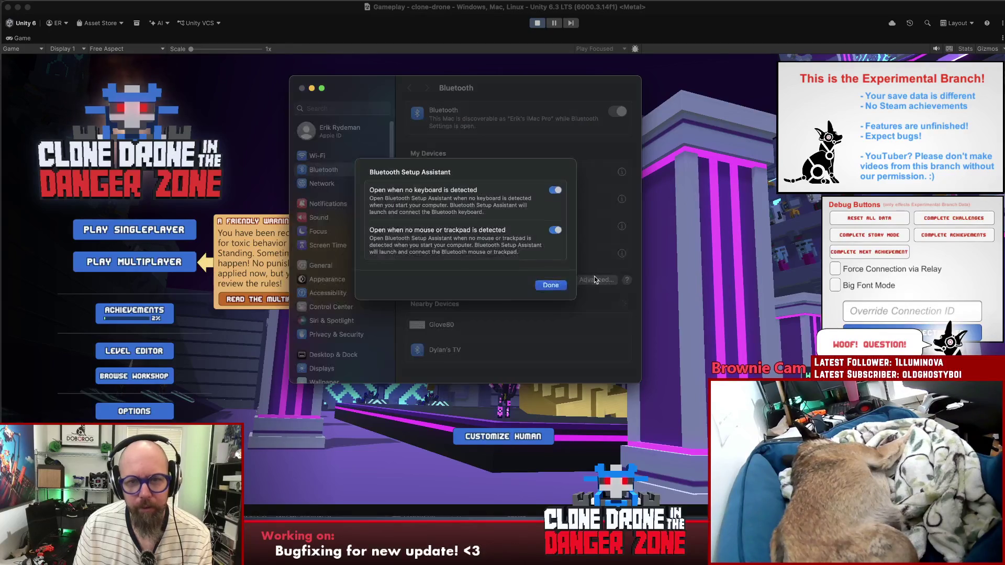
left_click(550, 286)
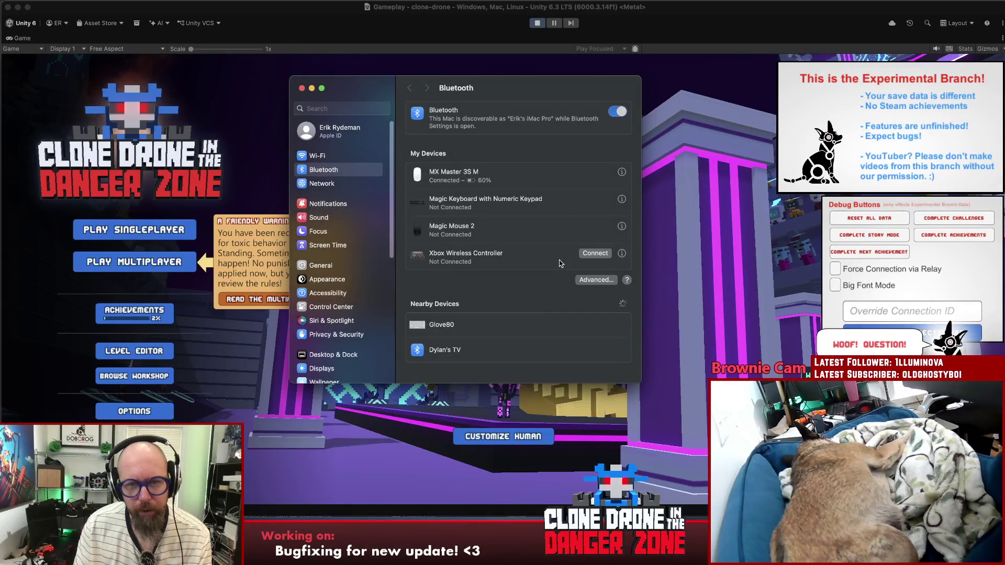
left_click(597, 255)
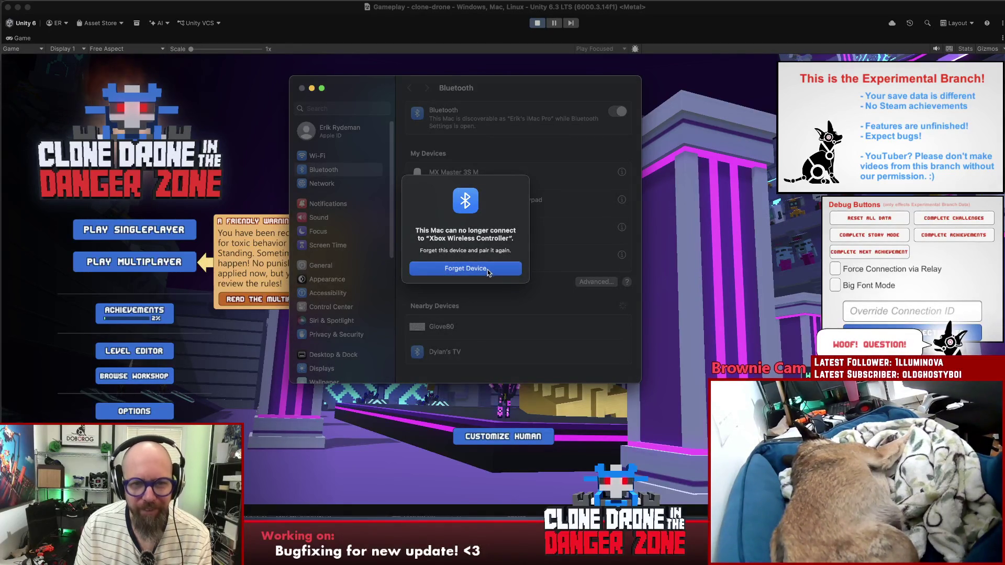
left_click(487, 269)
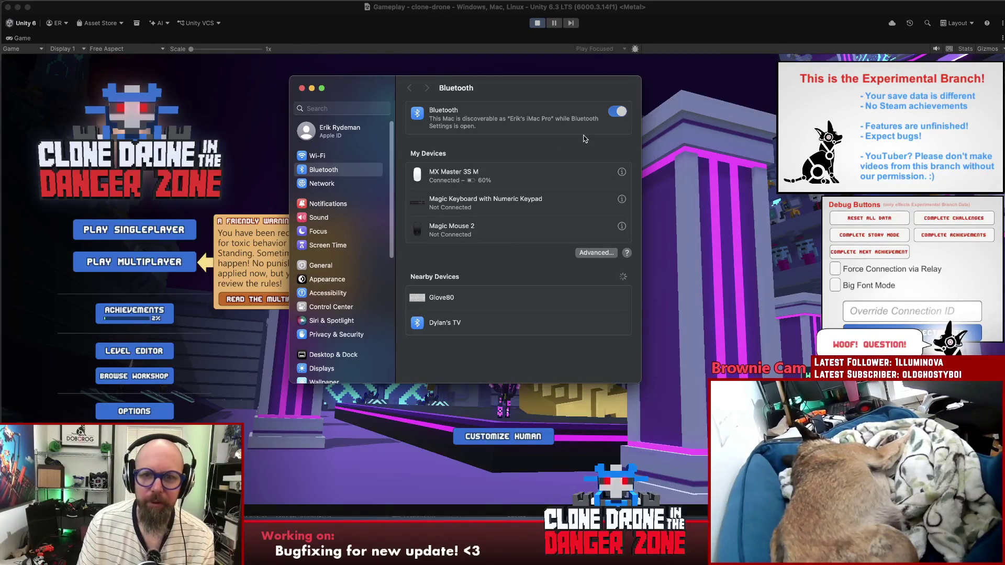
Step: Cancel turning Bluetooth off, then close the Bluetooth settings window and return to Unity
left_click(611, 113)
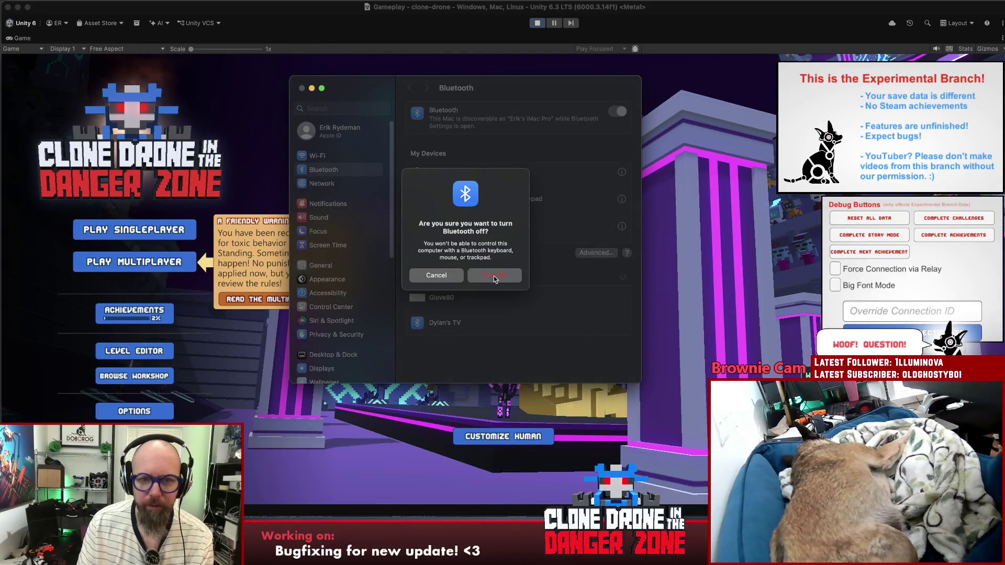
left_click(441, 278)
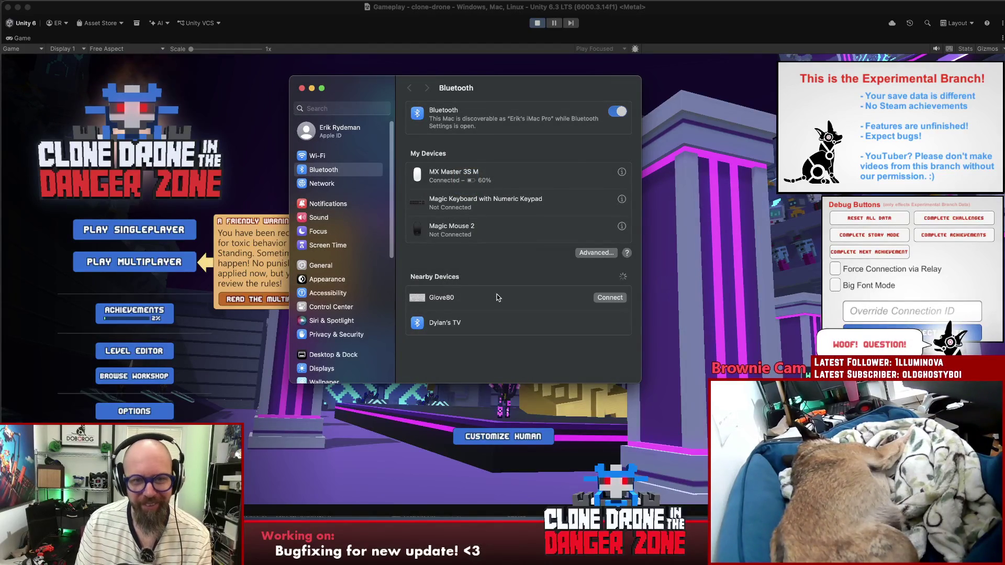
left_click(330, 169)
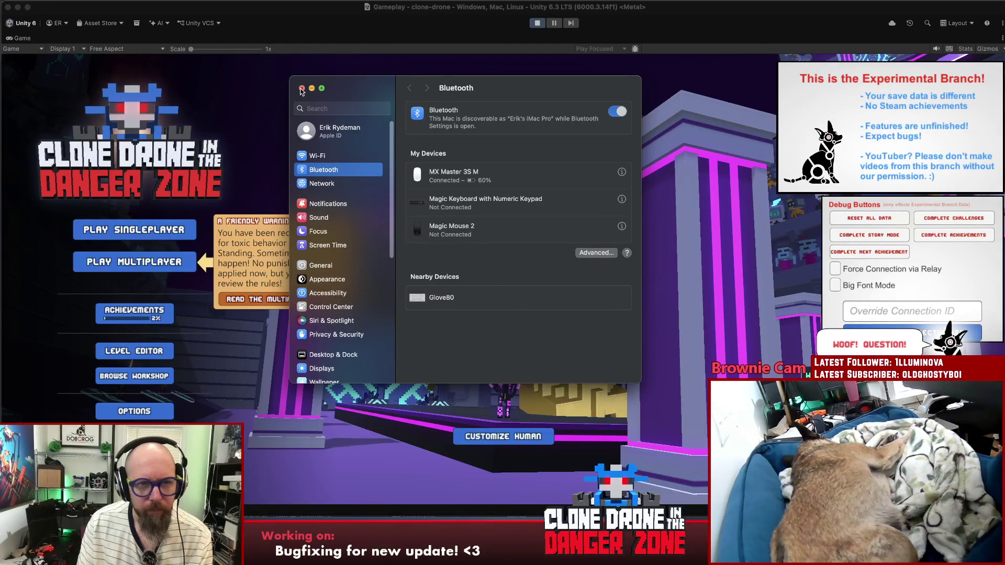
left_click(797, 46)
left_click(822, 1)
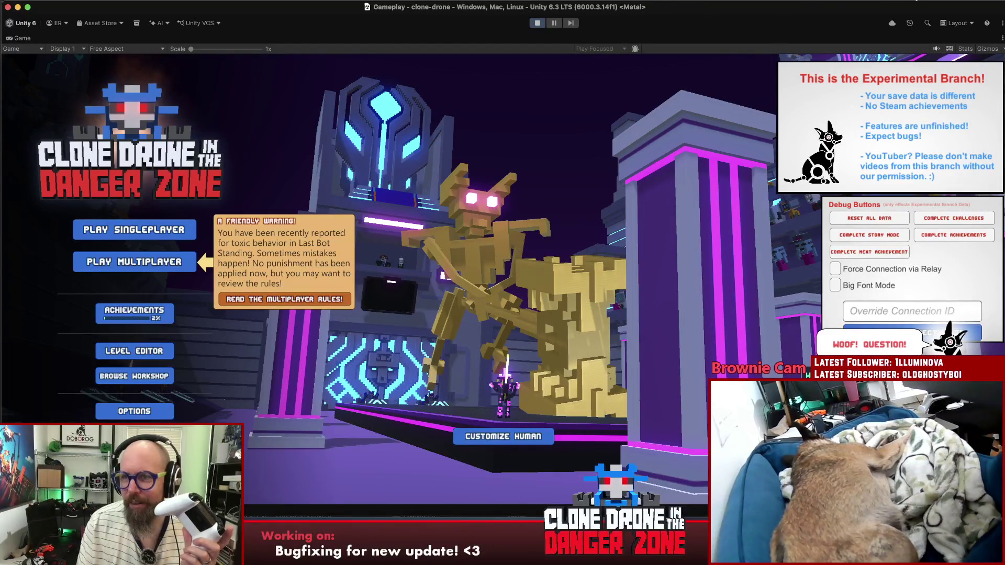
Step: Open Bluetooth Settings from Control Center, connect the Xbox Wireless Controller, and close the window
left_click(964, 6)
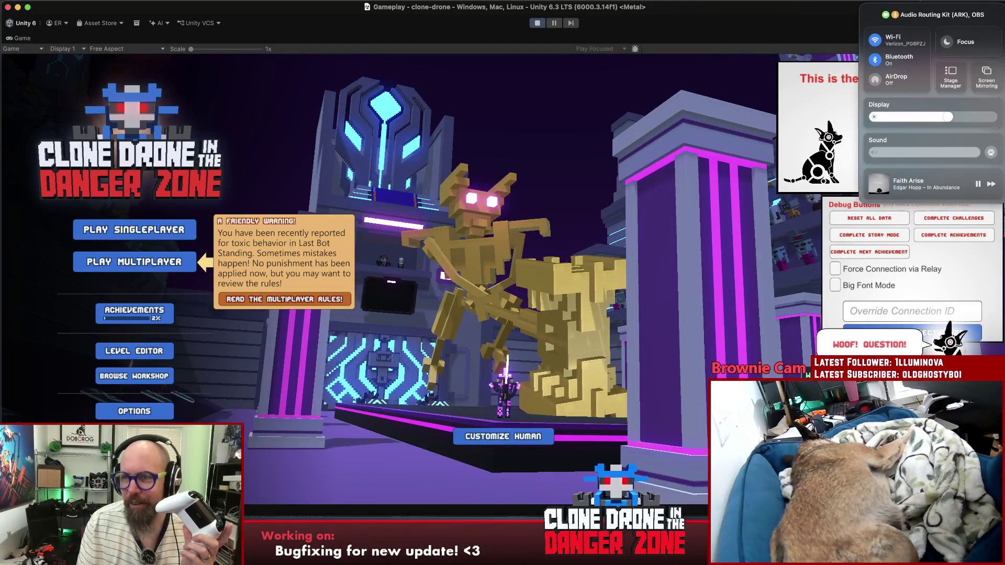
left_click(923, 64)
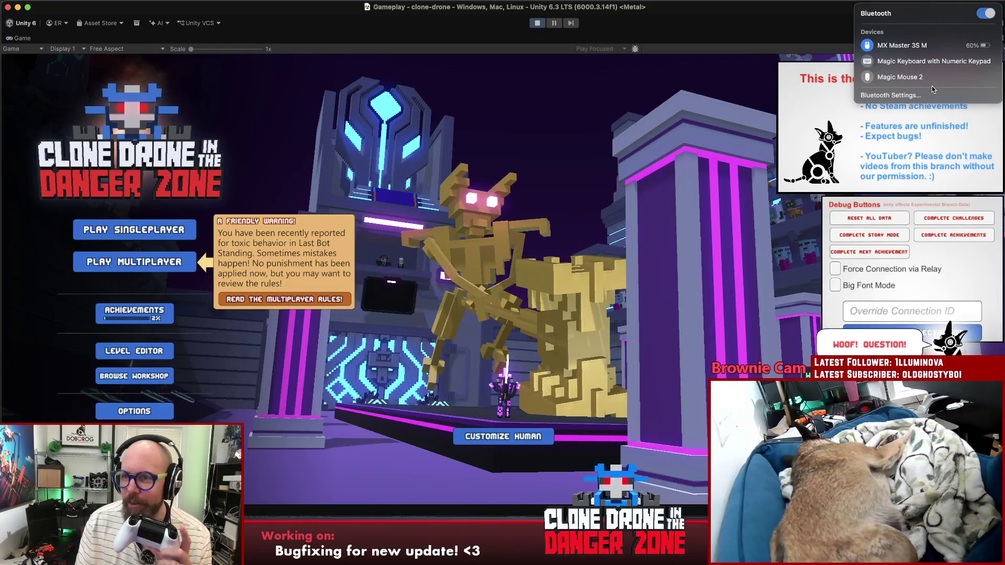
left_click(907, 95)
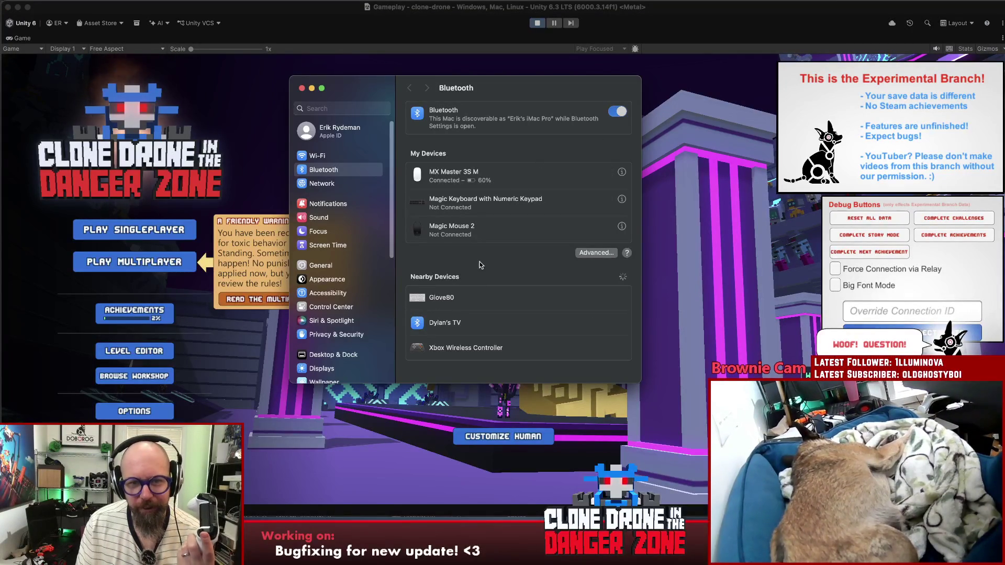
mouse_move(490, 349)
left_click(595, 349)
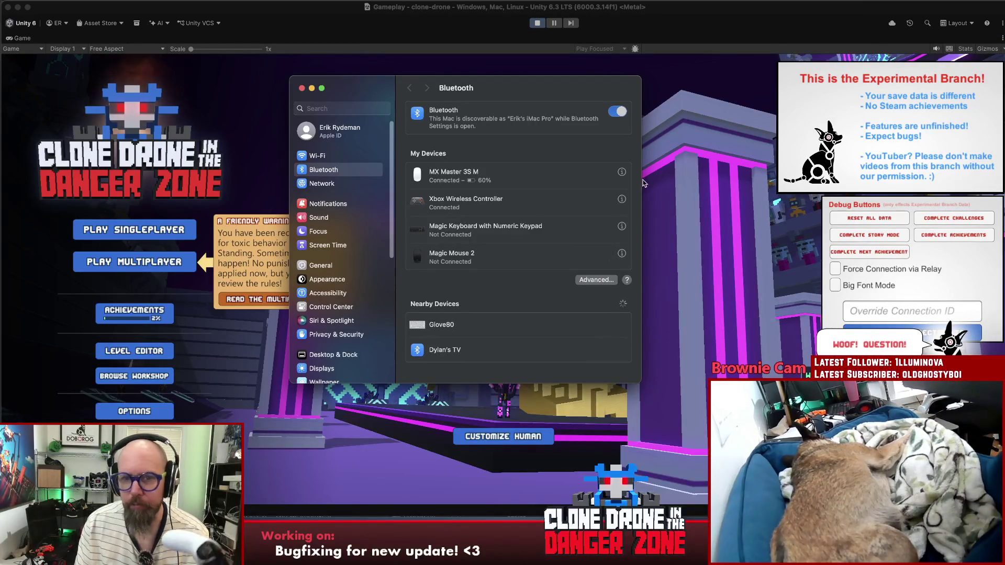
left_click(301, 88)
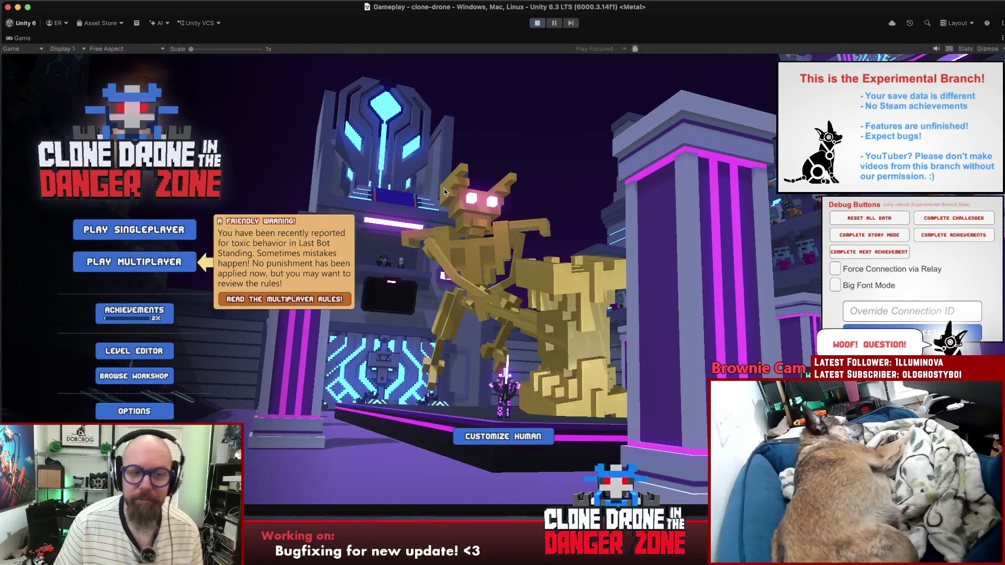
Step: Navigate to Options > Multiplayer with the controller and open and close Select Human
key("Down")
key("Up")
key("Down")
key("Down")
key("Down")
key("Down")
key("Down")
key("Return")
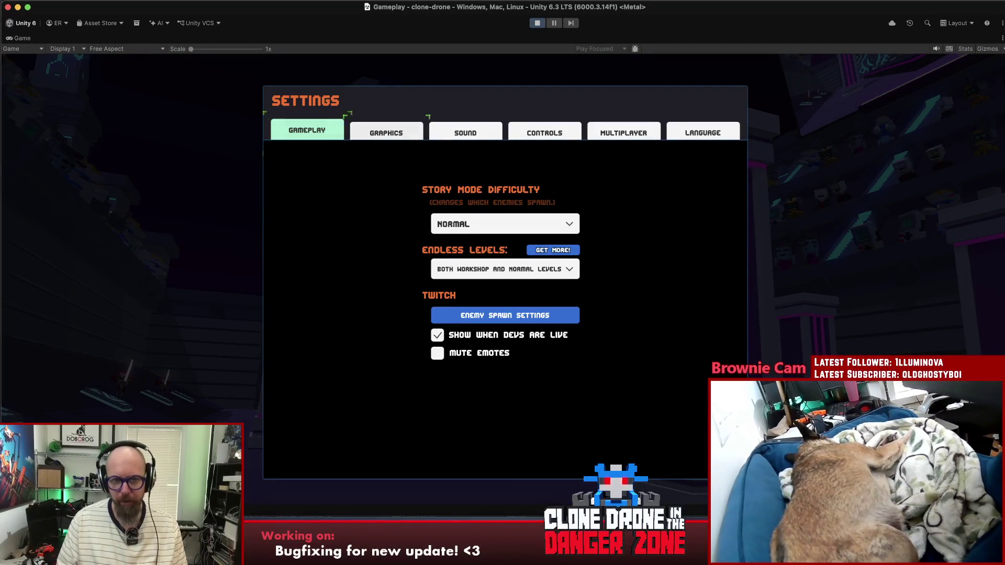
key("Right")
key("Right")
key("Right")
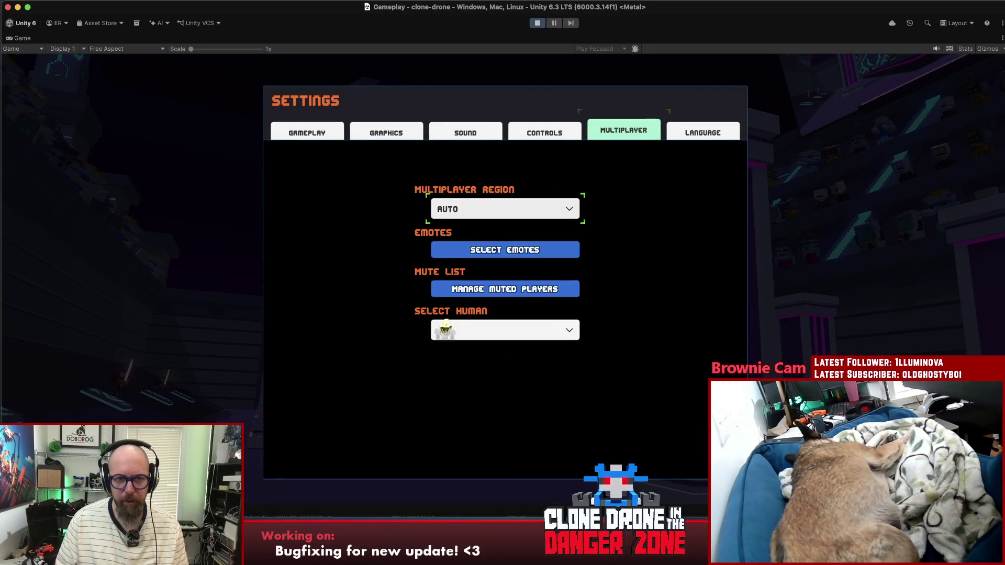
key("Down")
key("Down")
key("Down")
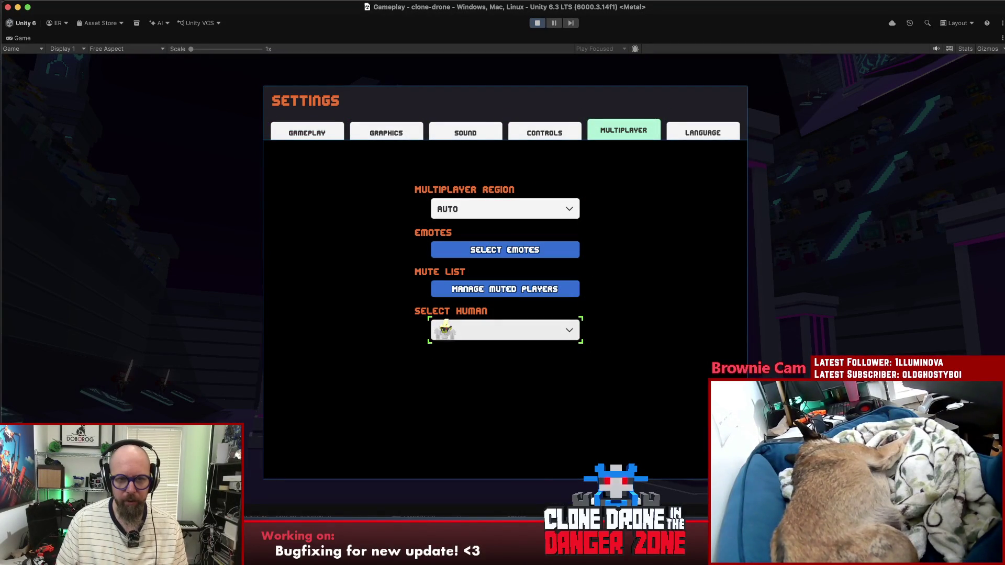
key("Return")
key("Return")
key("Up")
key("Return")
key("Escape")
key("Down")
key("Down")
key("Down")
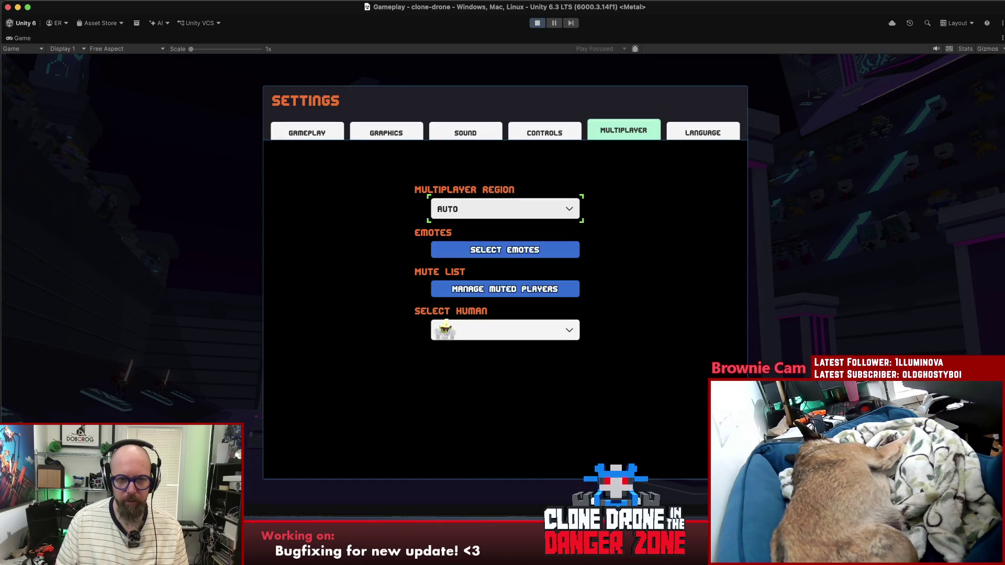
key("Return")
key("Return")
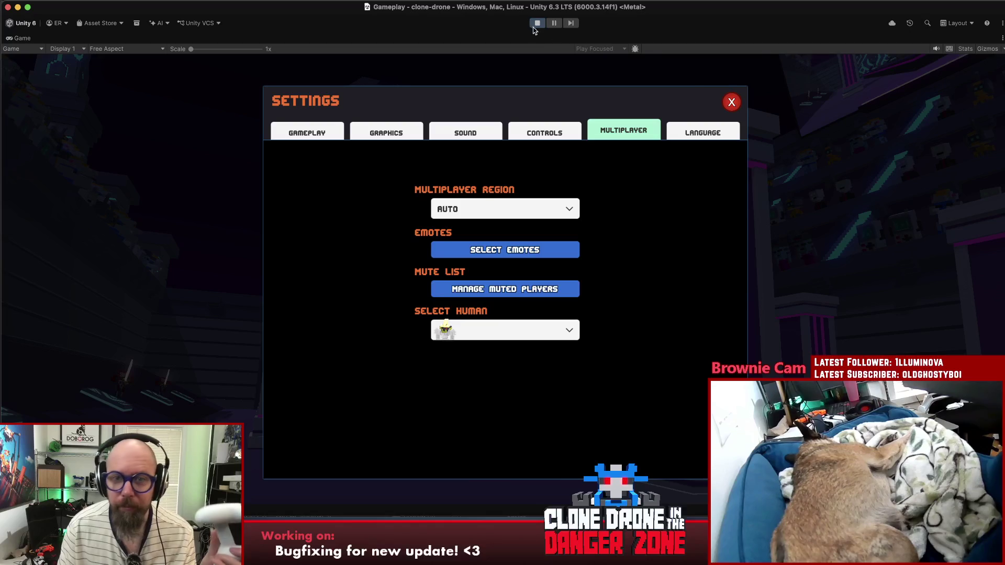
Step: Close Settings and start a singleplayer Endless Mode game
left_click(731, 102)
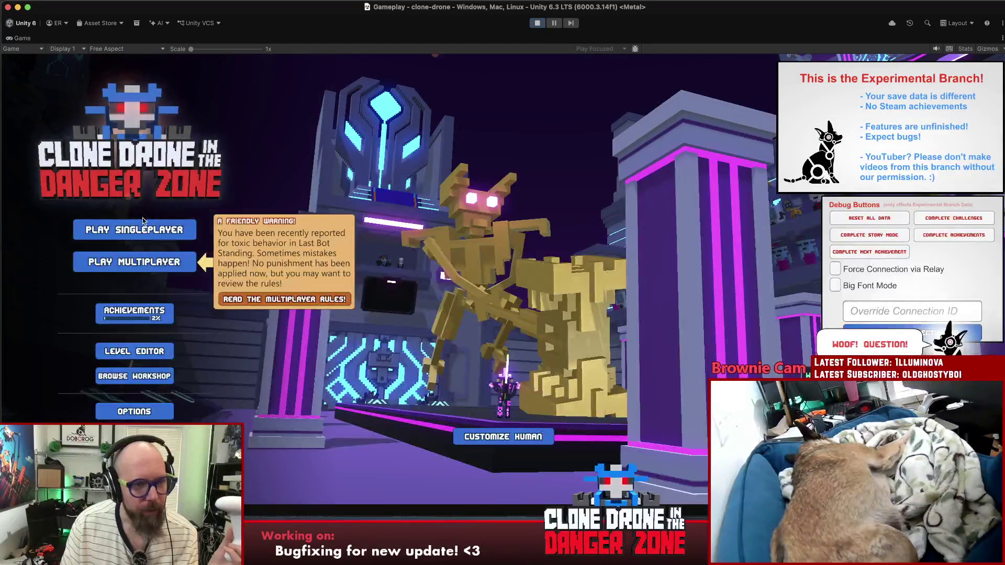
left_click(120, 229)
left_click(441, 261)
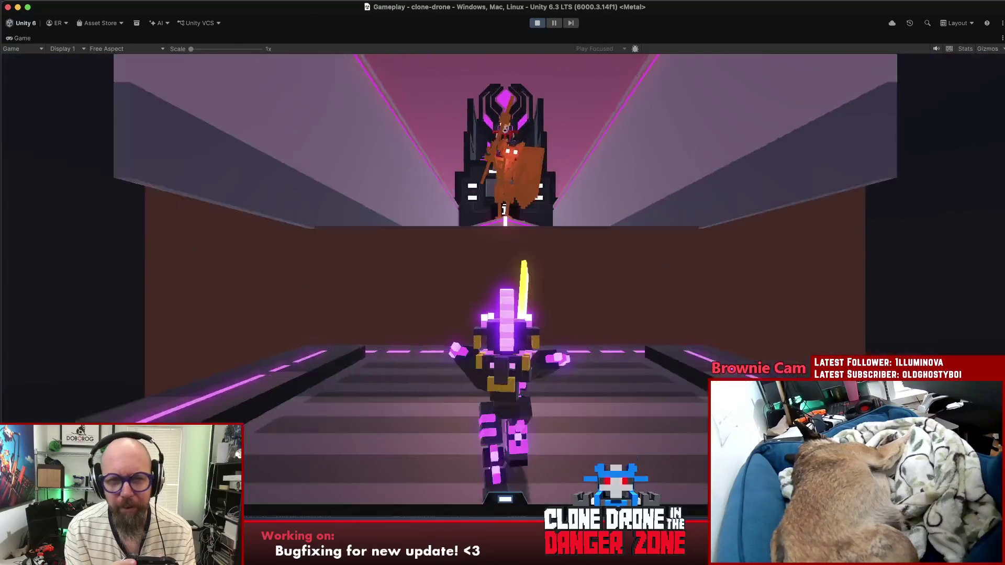
Step: Pause to check the multiplayer region setting, run across the Bronze arena, then reopen Settings
key("Escape")
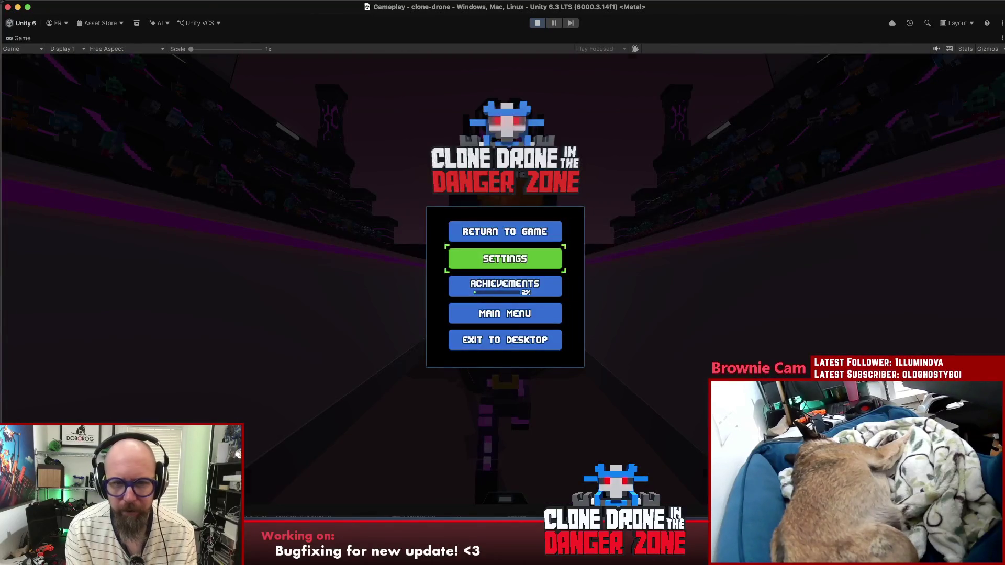
key("Return")
key("Down")
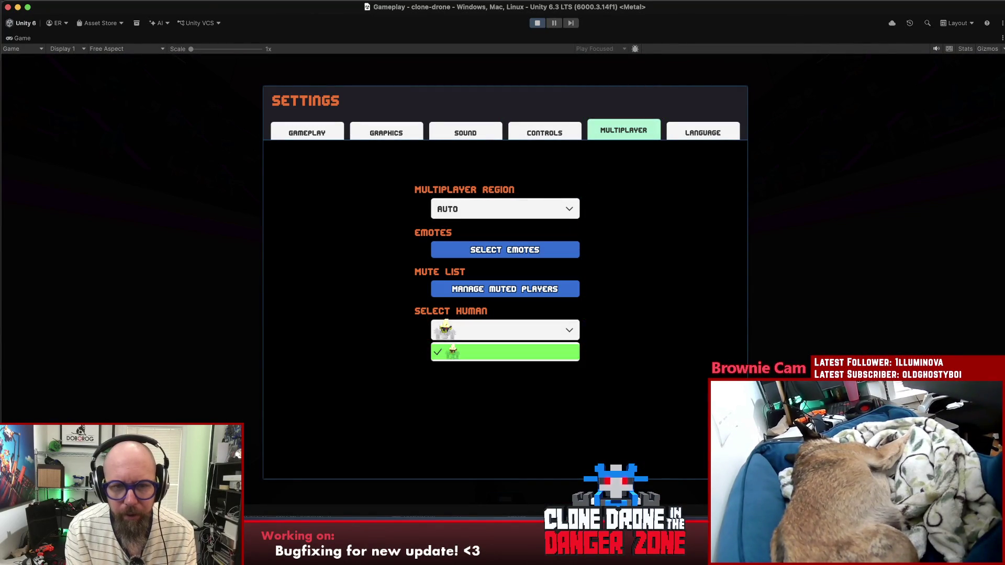
key("Escape")
key("Escape")
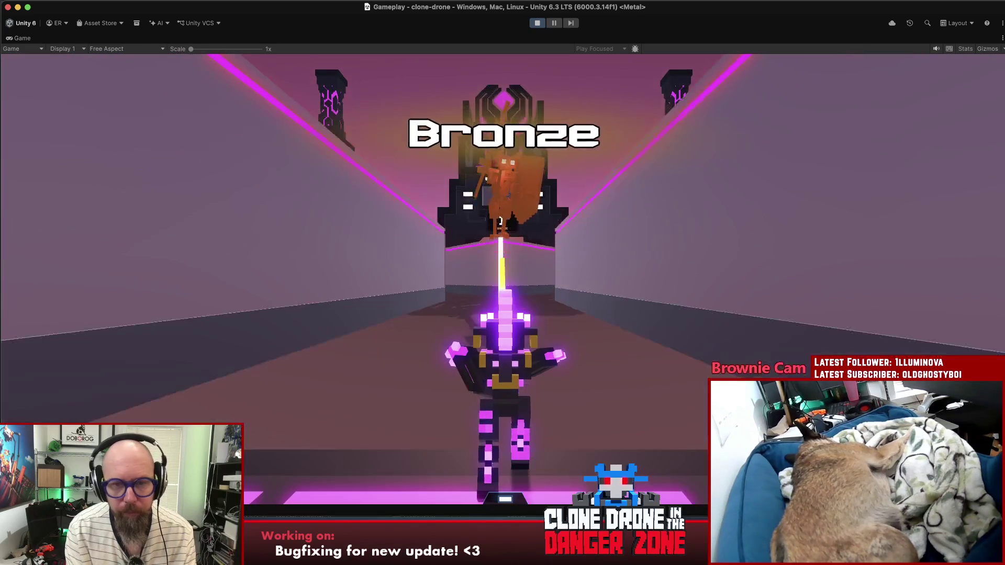
key("w")
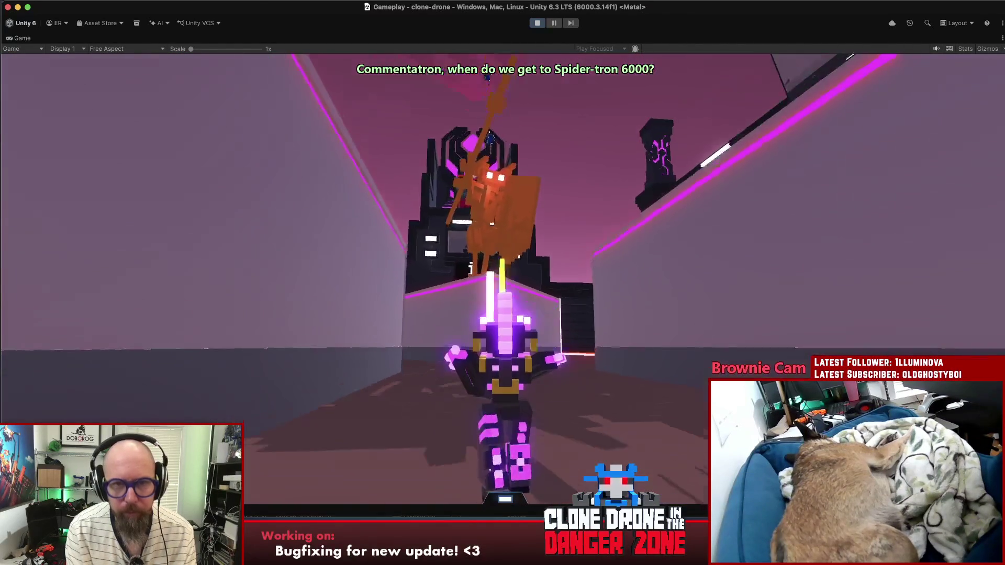
key("Escape")
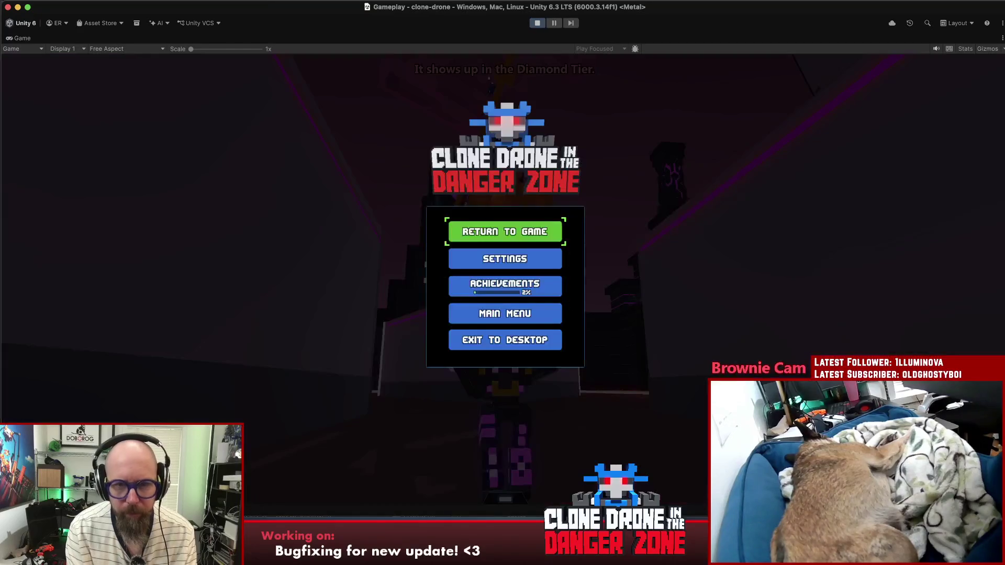
key("Return")
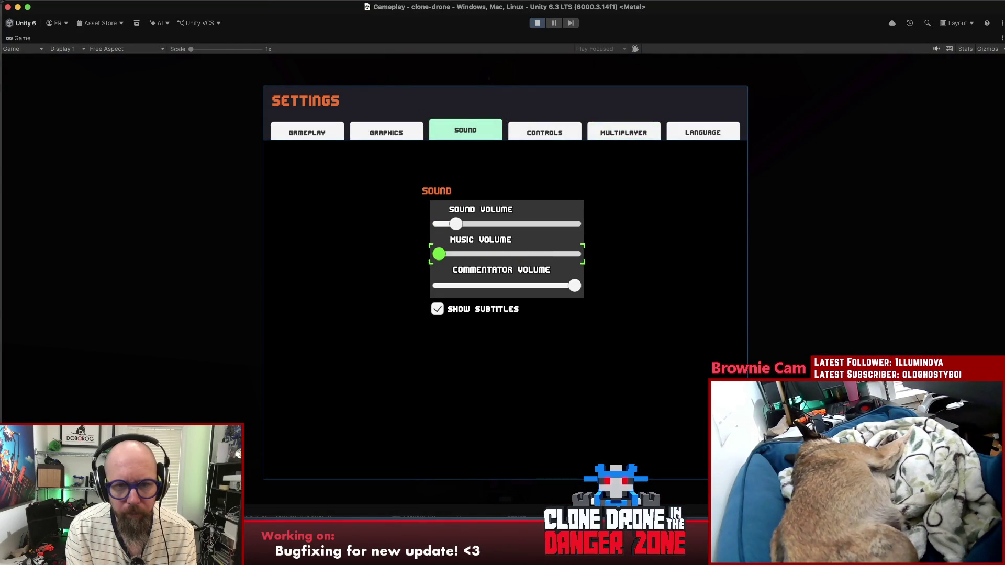
Step: Resume playing, pause again, and stop Unity's Play mode with Cmd+P
key("Escape")
key("Escape")
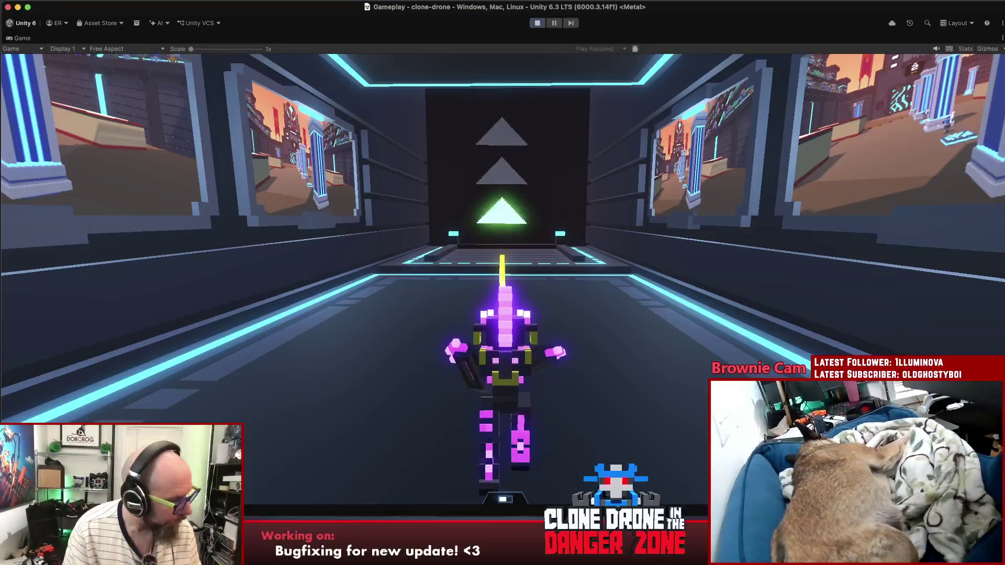
key("Escape")
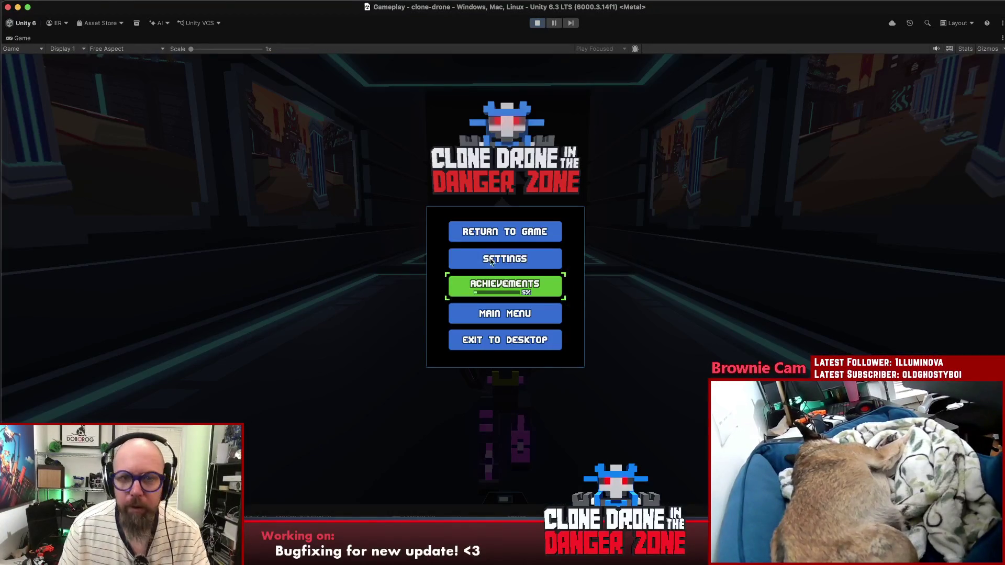
key("super+p")
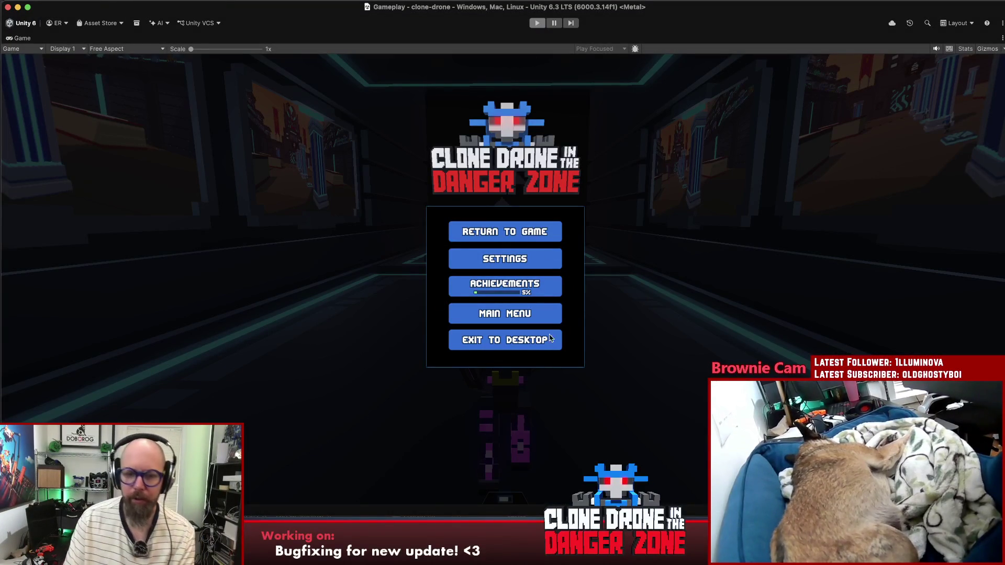
Step: Move the 'Select Human' controller bug from In Progress to Ready To Test
left_click(466, 523)
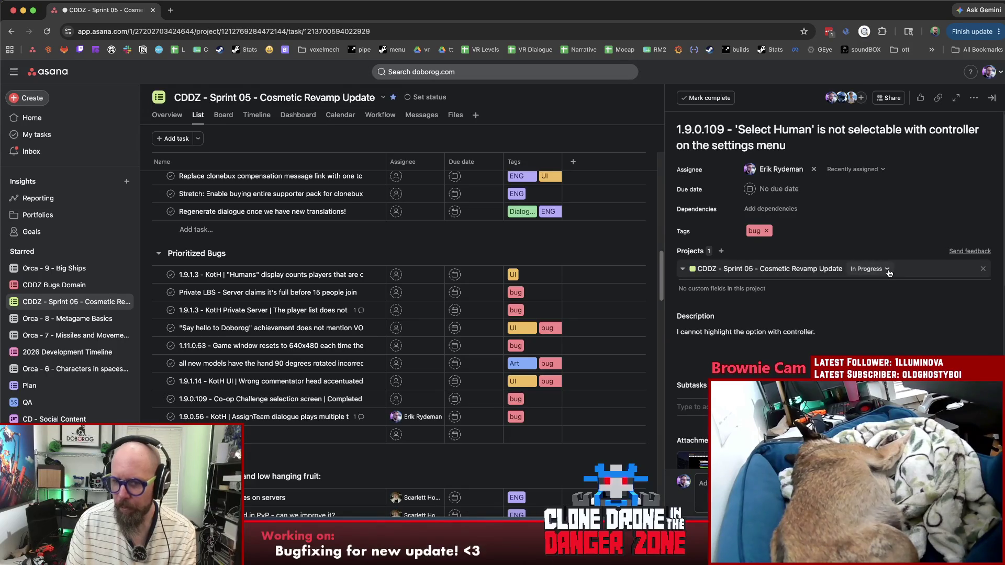
scroll(879, 327, "down", 7)
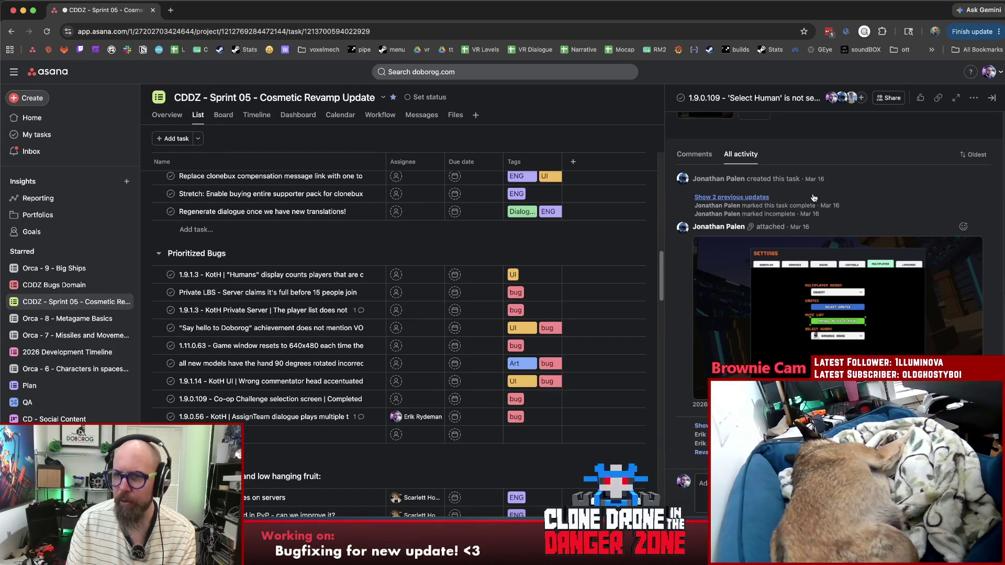
scroll(811, 201, "up", 10)
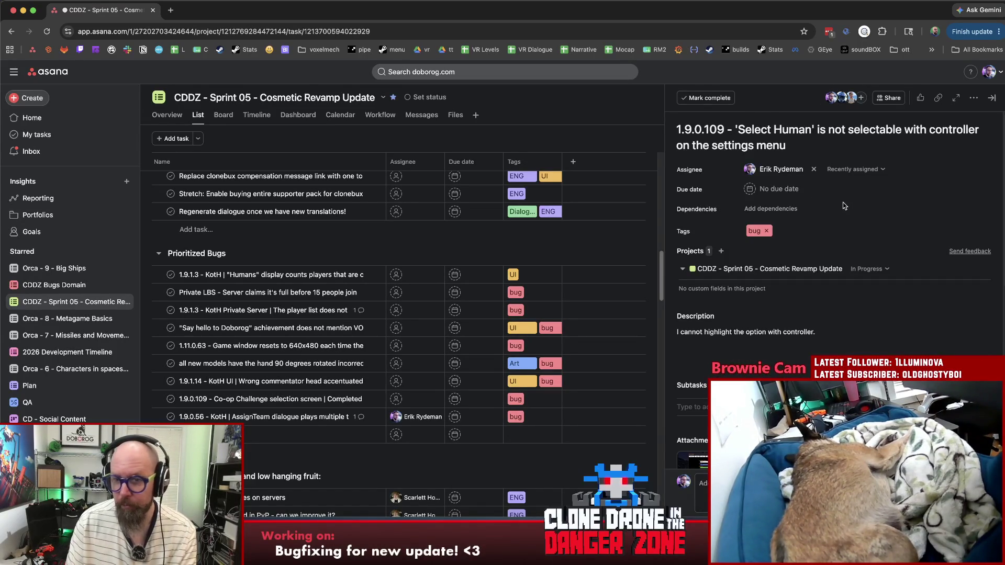
left_click(868, 268)
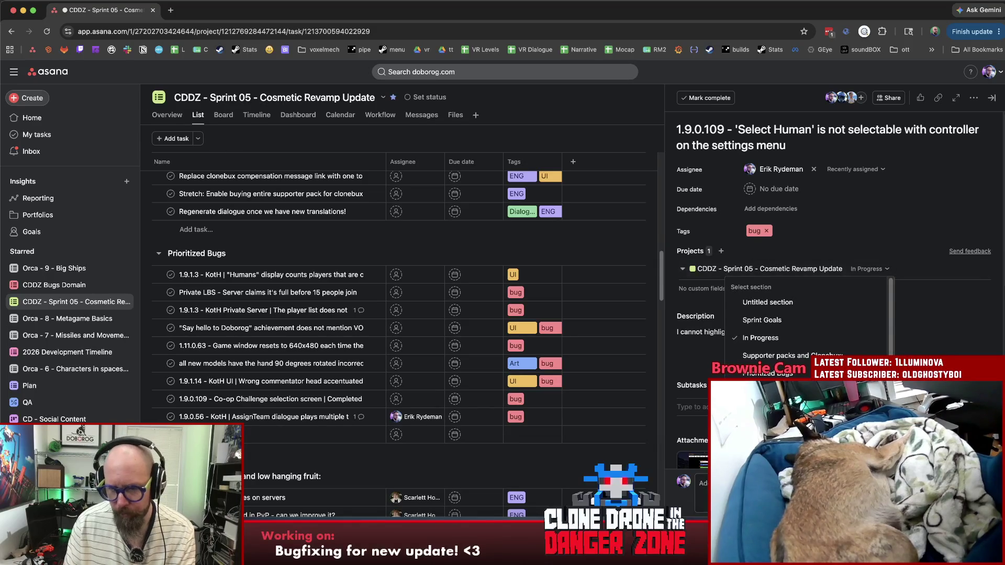
left_click(764, 391)
Step: Write and post a comment on the 'Select Human' task
left_click(701, 483)
type("Ca")
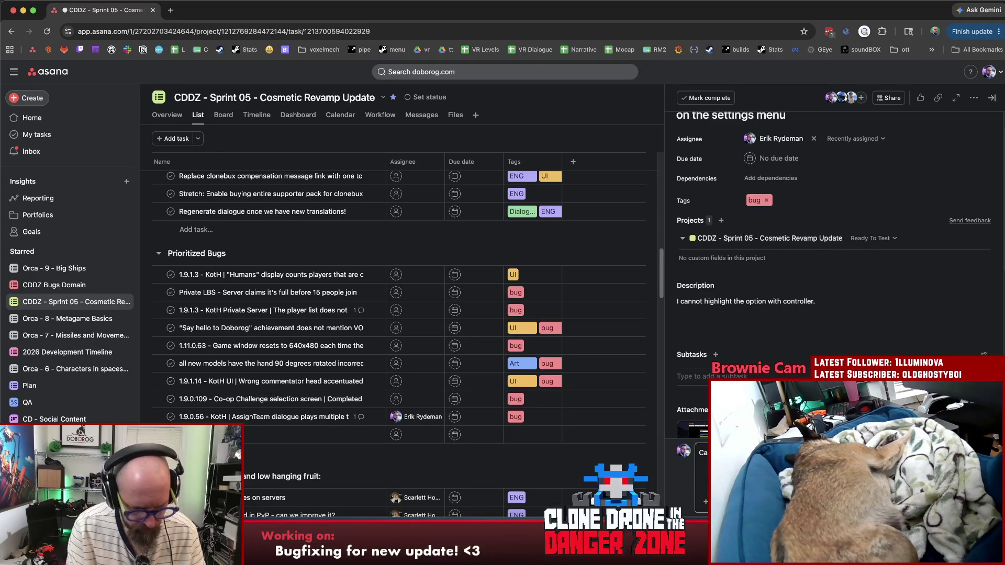
key("super+Return")
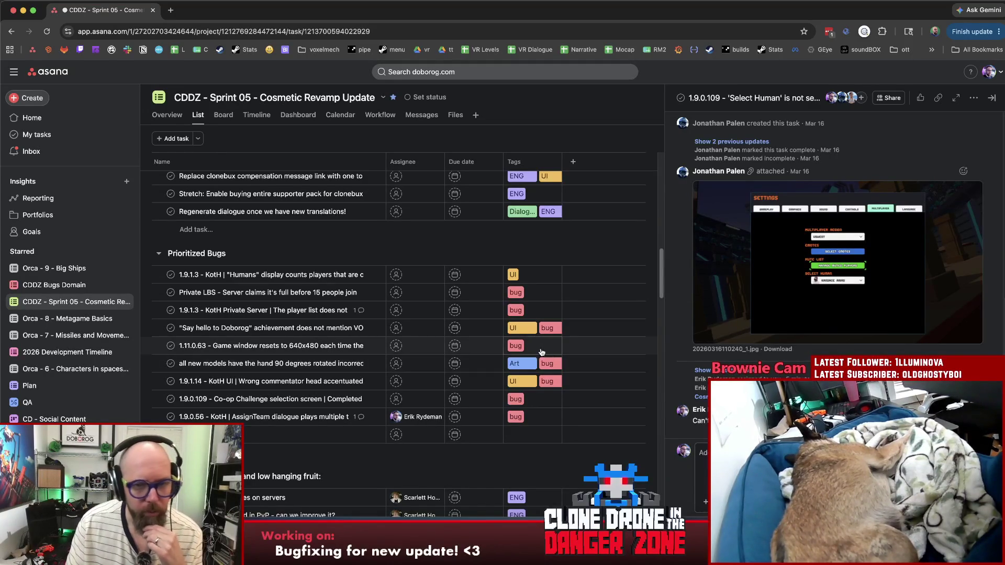
Step: Open the 1.9.1.3 KotH 'Humans' count bug, skip the survey, read its description, then return to Unity
left_click(301, 277)
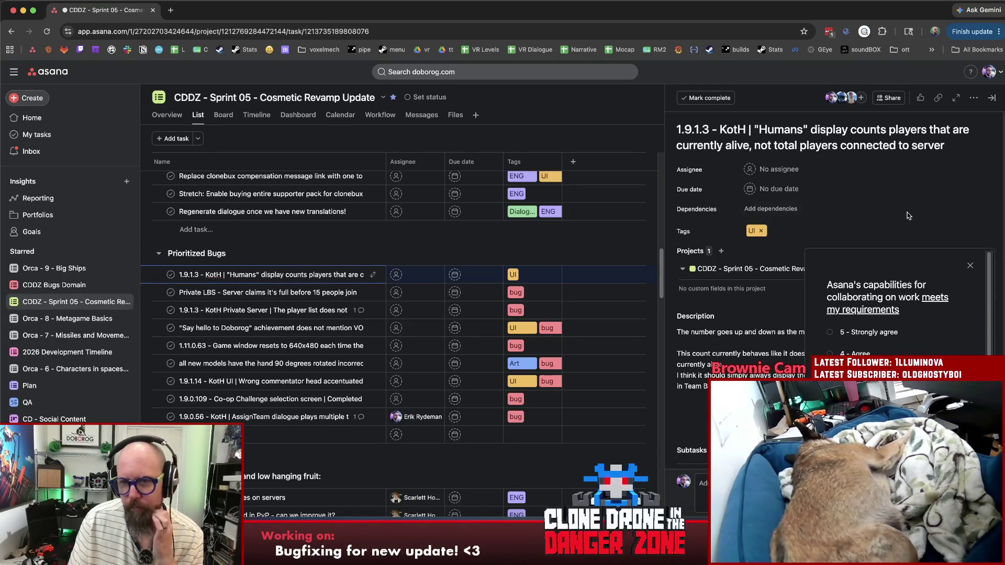
left_click(970, 267)
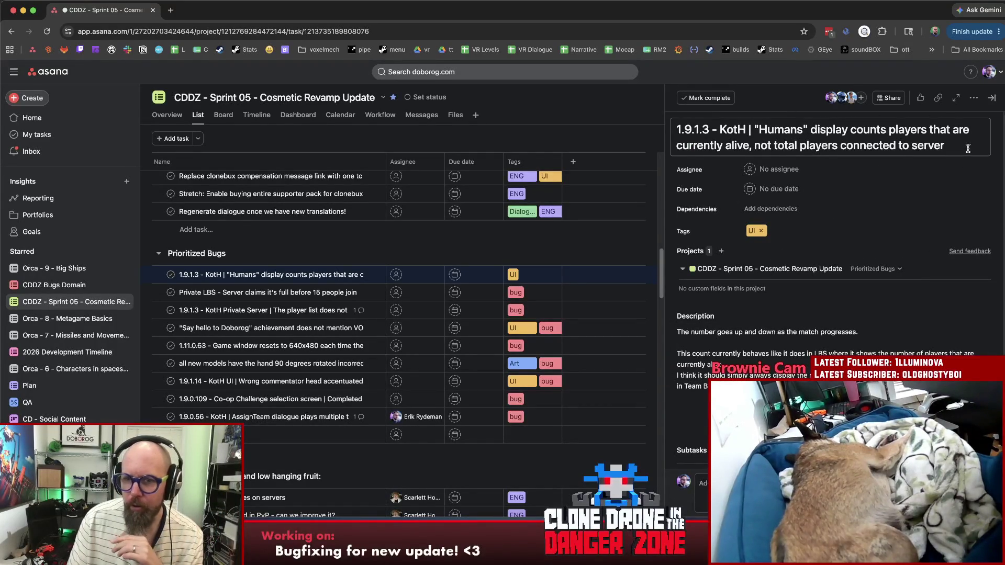
scroll(840, 201, "down", 5)
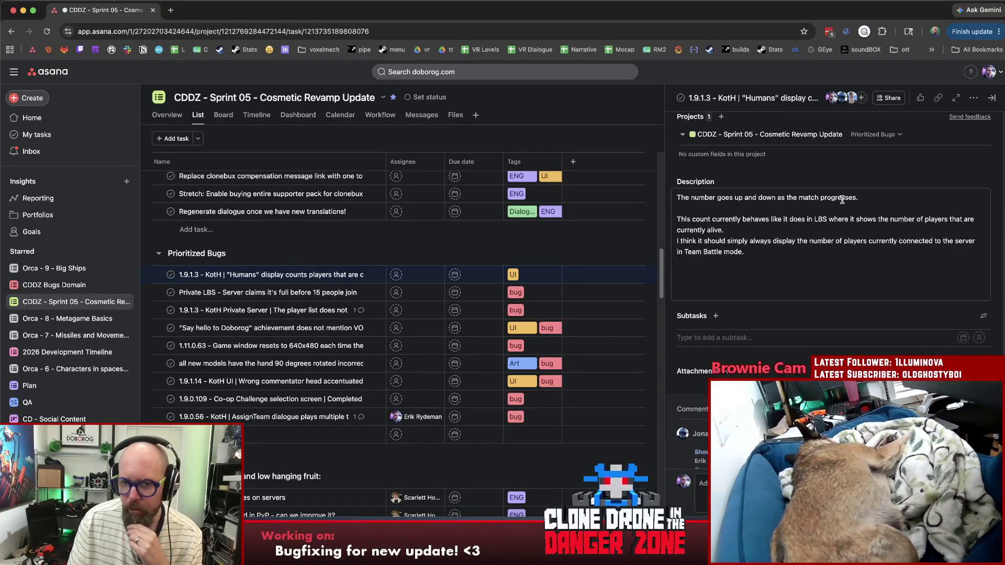
left_click(760, 252)
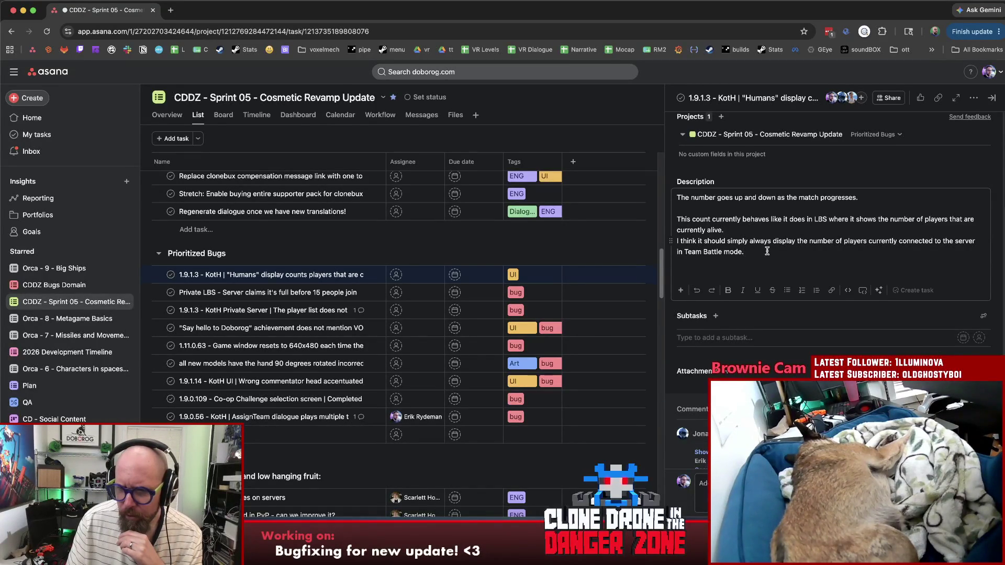
scroll(767, 252, "up", 5)
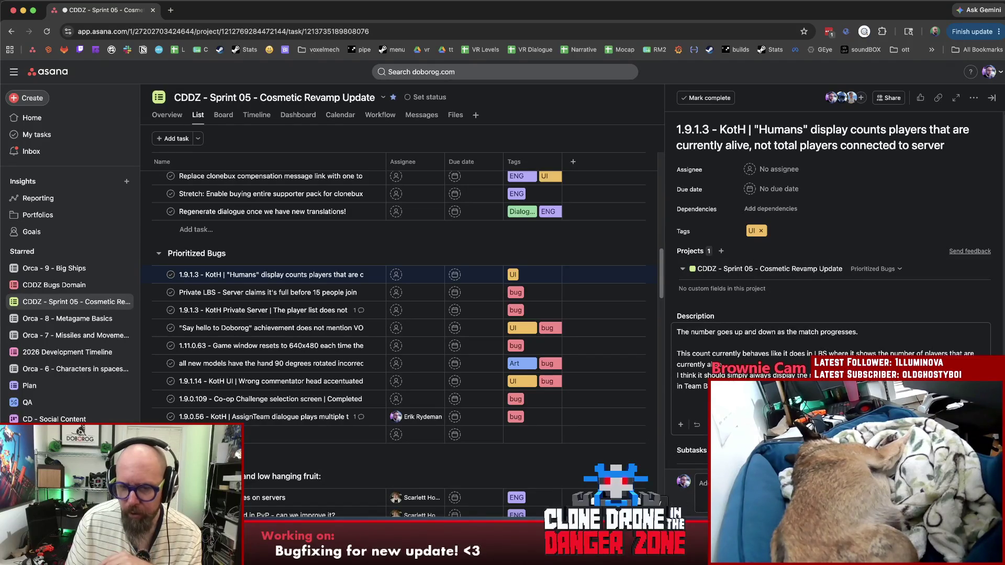
key("super+Tab")
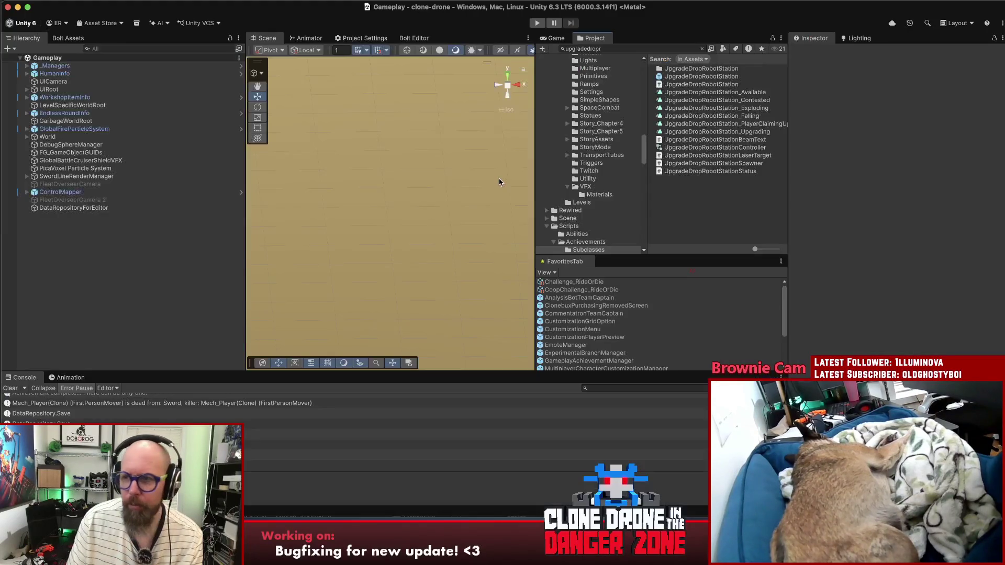
Step: Enter Play mode and maximize the Game view so the Experimental Branch notice fills the editor
left_click(534, 23)
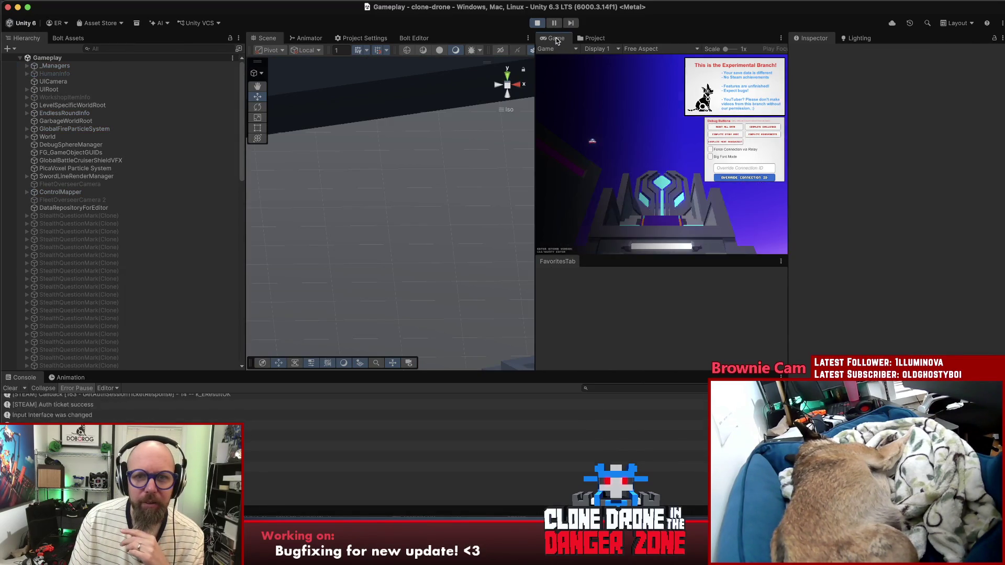
double_click(556, 42)
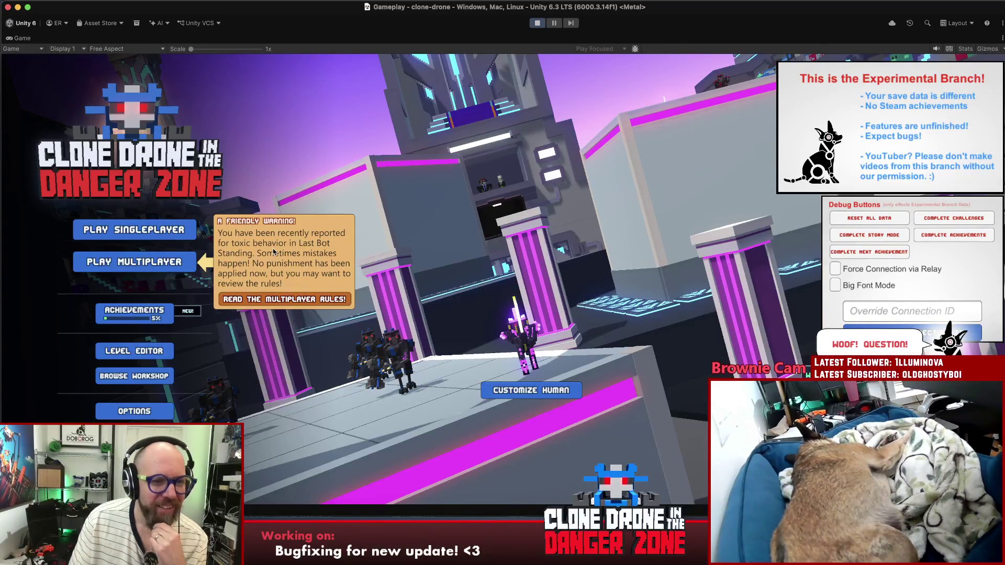
Step: Create a private Team Battle match from Play Multiplayer
left_click(320, 246)
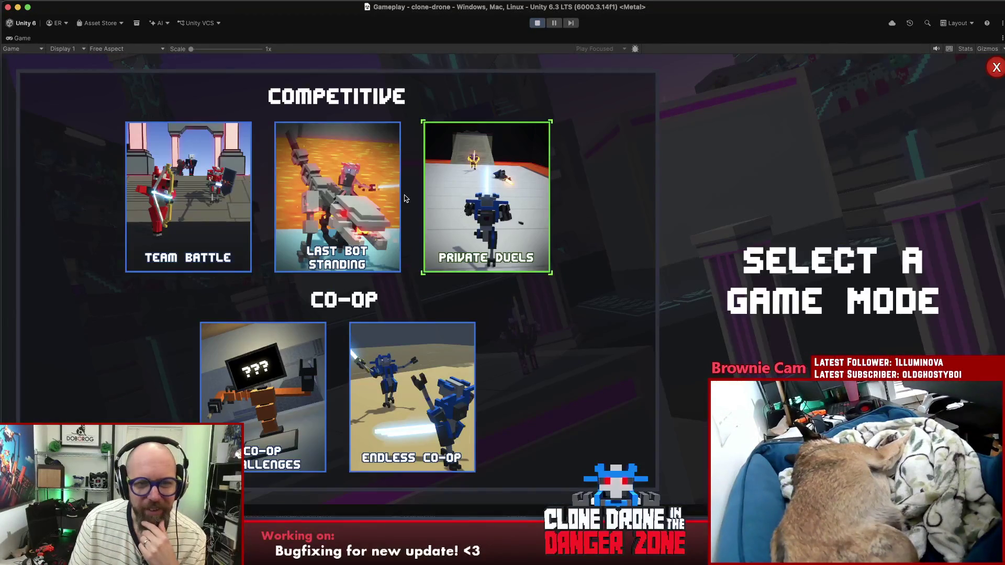
left_click(211, 203)
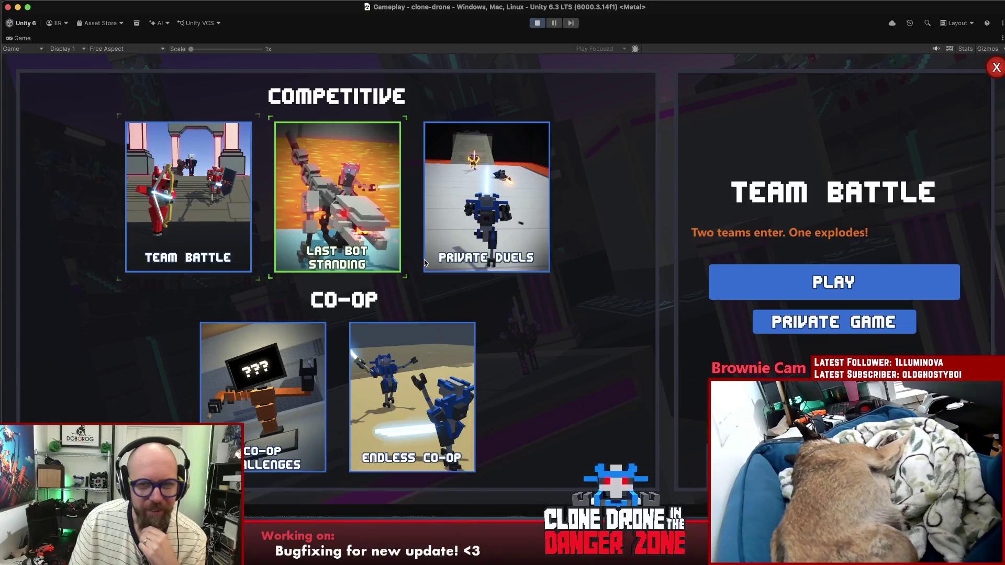
left_click(773, 321)
left_click(754, 328)
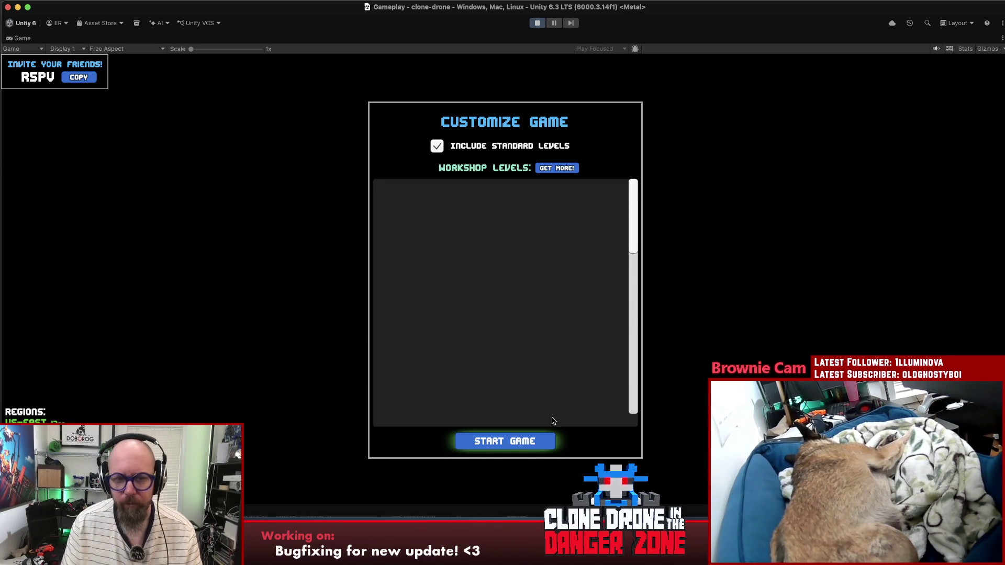
Step: Start the private game and spend upgrade points on the Hammer and Energy upgrades
left_click(513, 442)
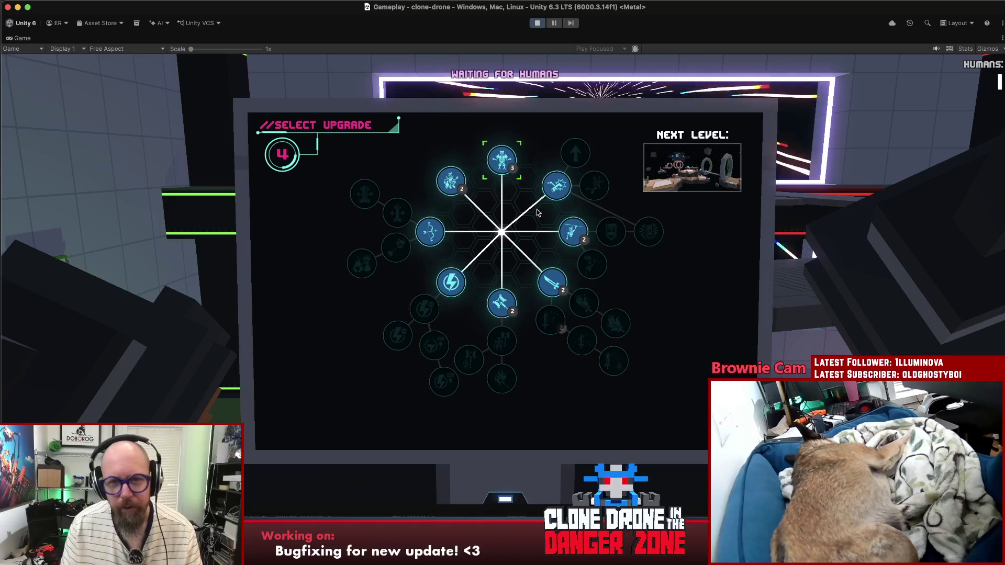
left_click(501, 303)
left_click(451, 282)
Step: Close the upgrade screen and run the robot forward onto the arena's central walkway
left_click(500, 341)
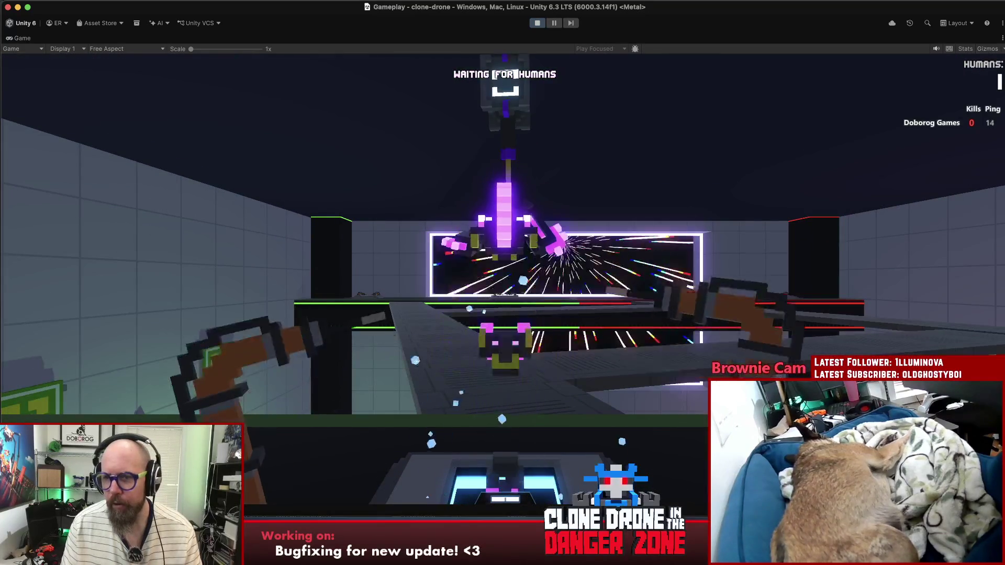
key("w")
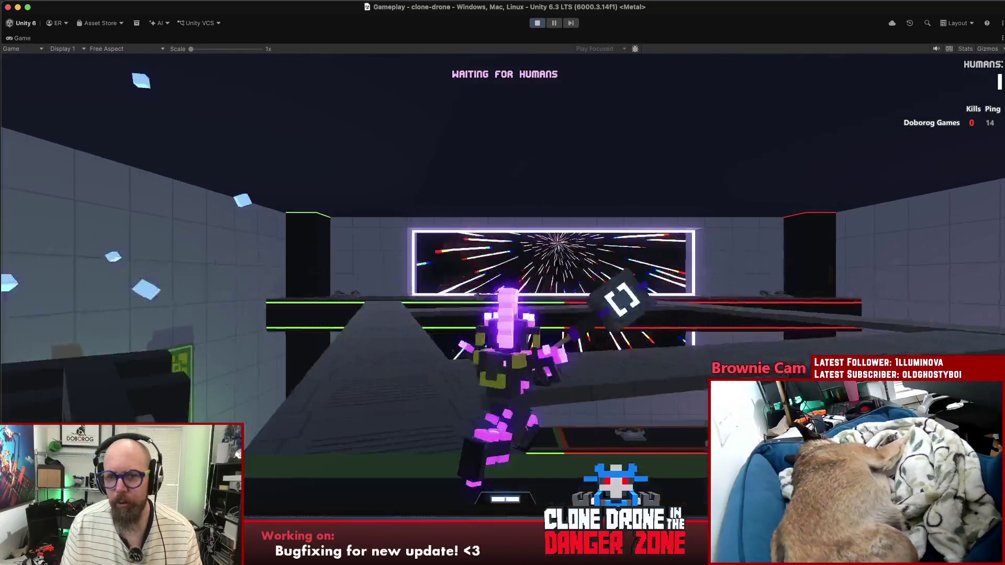
key("w")
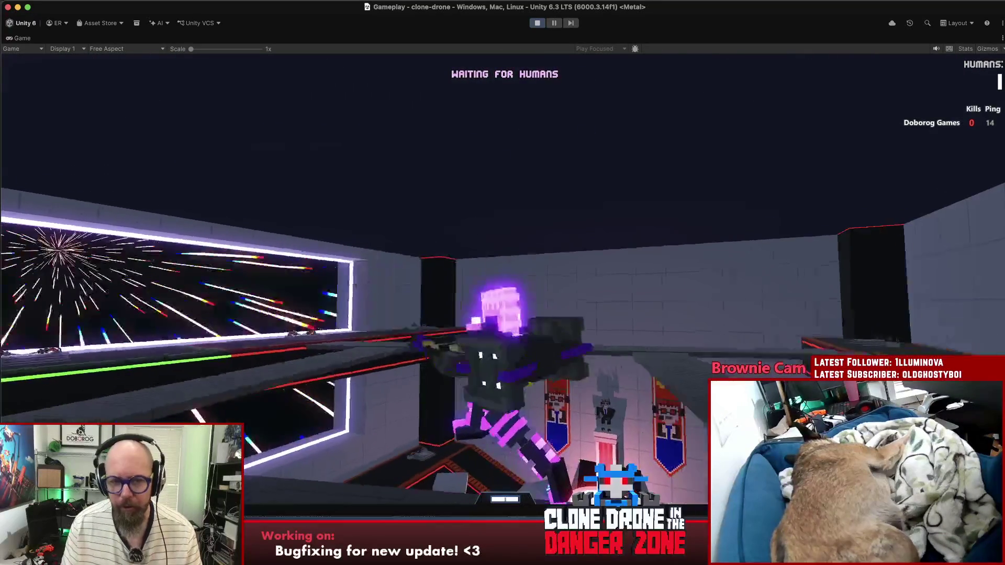
key("w")
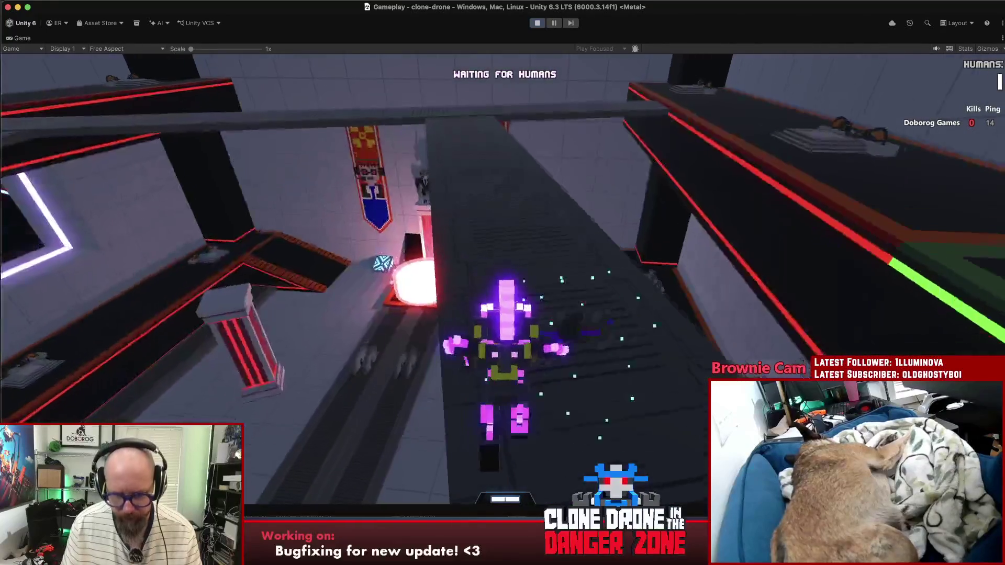
key("w")
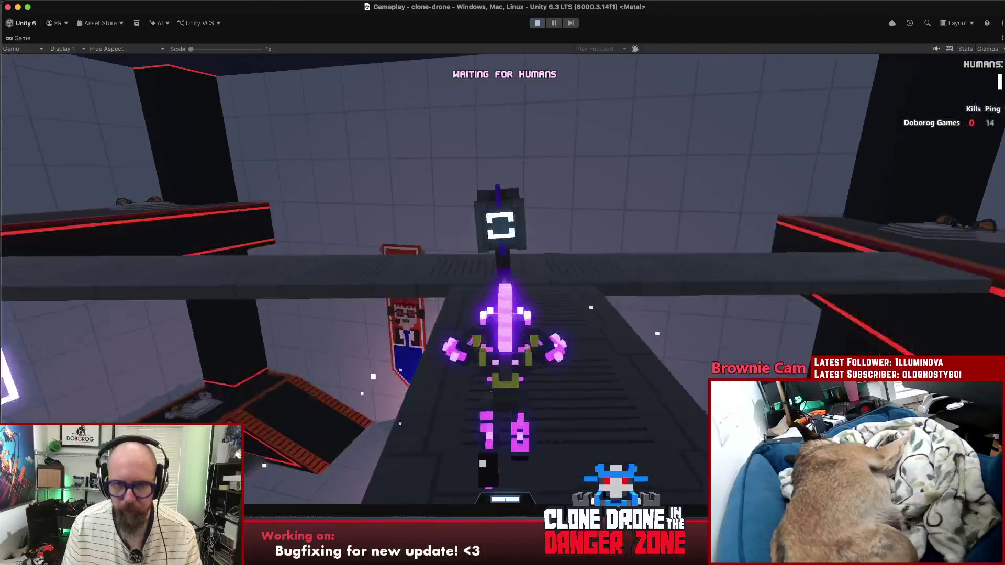
Step: Run up the central ramp and along the ledge, then start the match countdown from the pause menu
key("w")
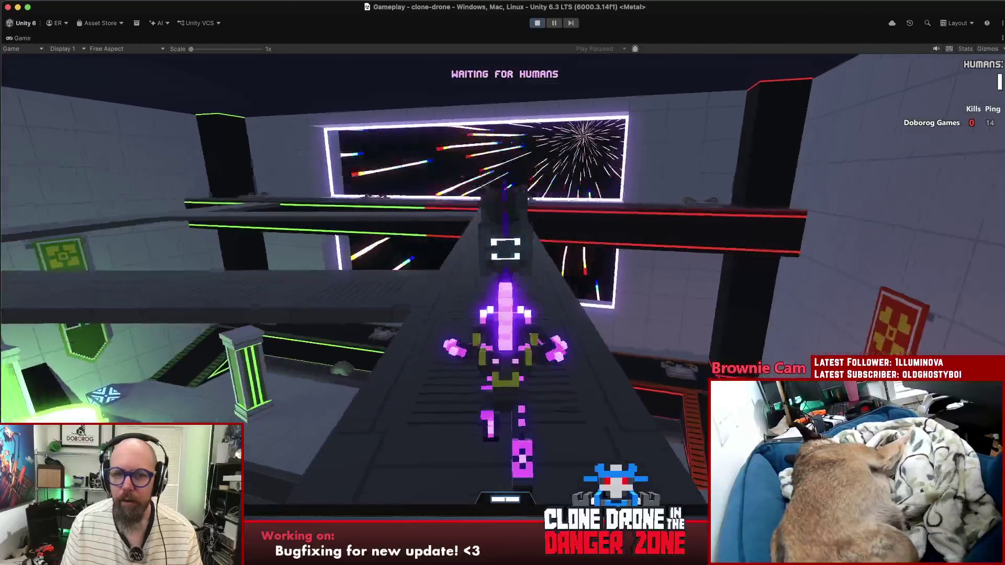
key("w")
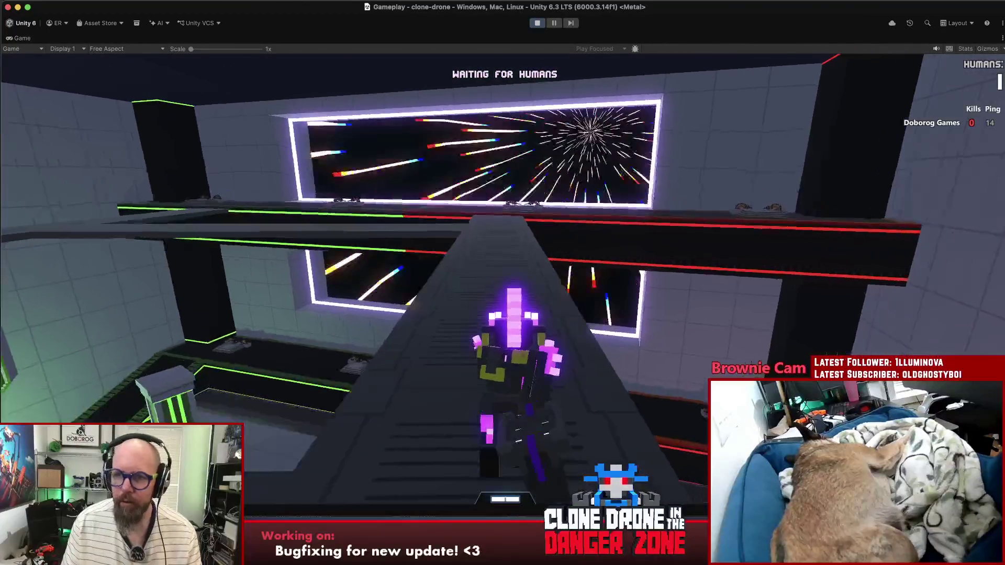
key("w")
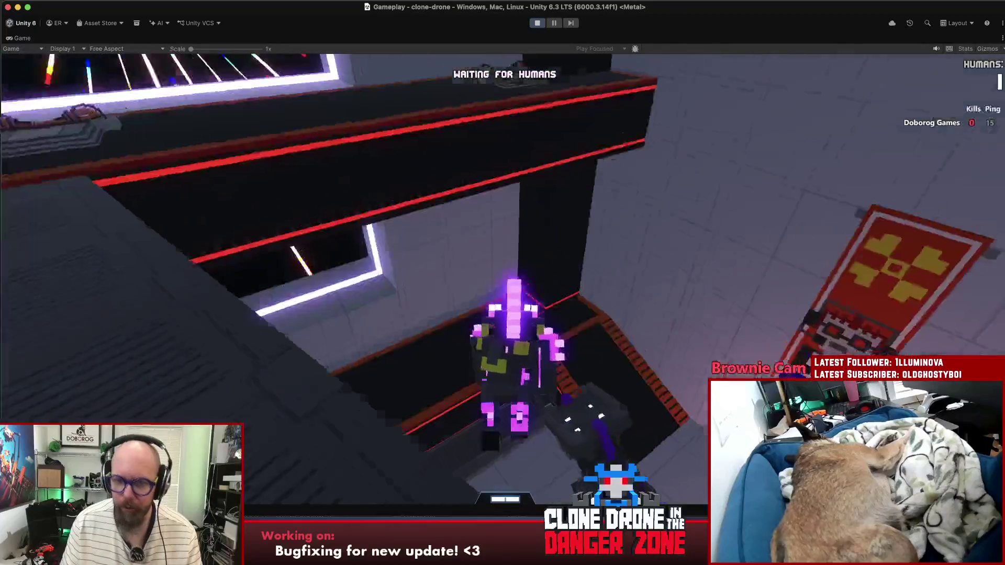
key("w")
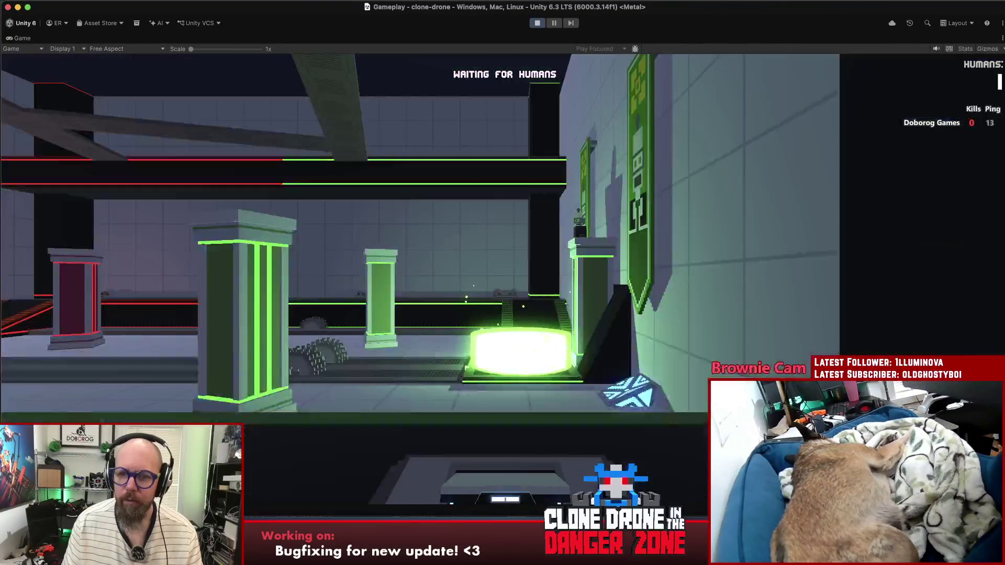
key("Escape")
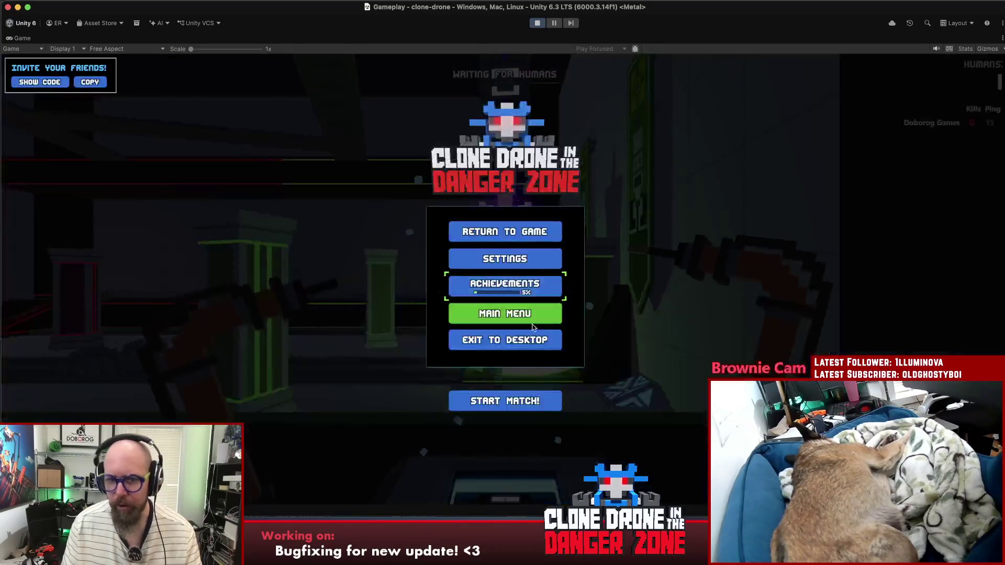
key("Escape")
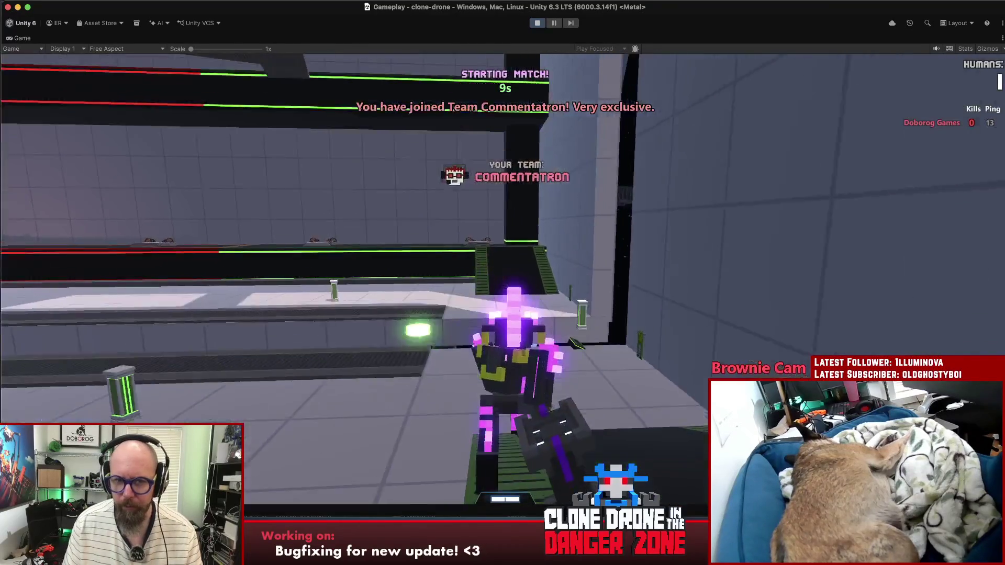
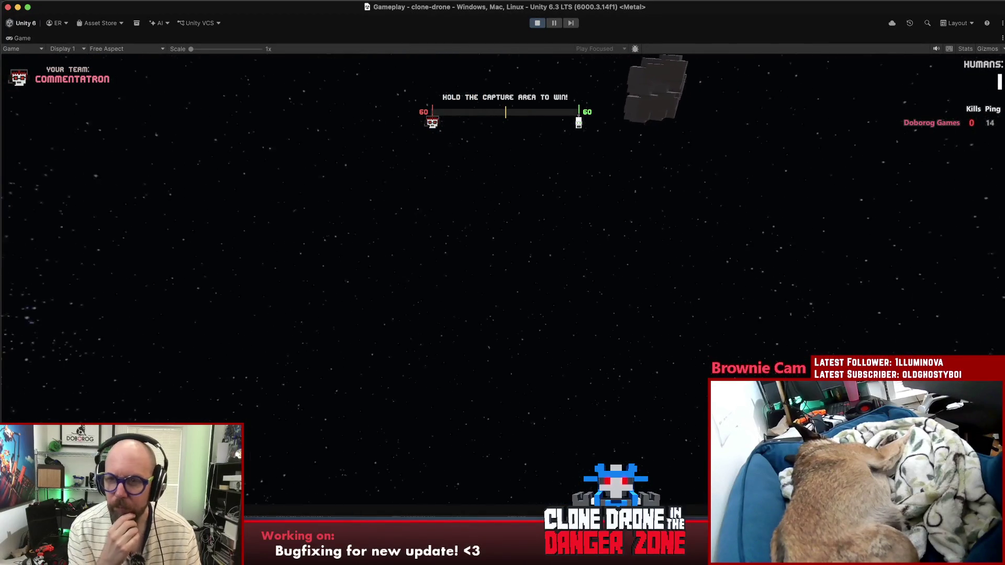
Step: Quit the running match to the main menu and stop Unity's play mode
key("Escape")
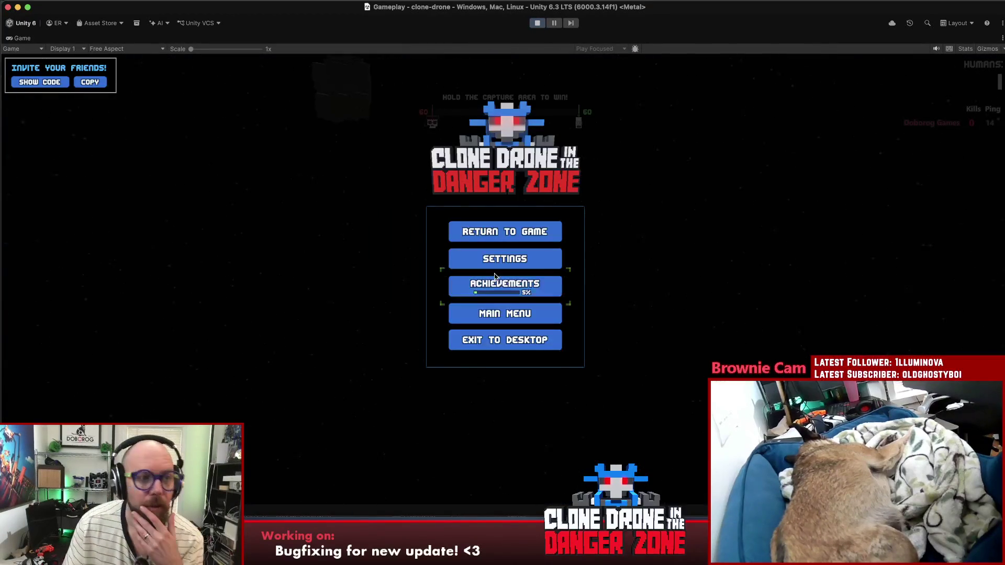
left_click(485, 318)
left_click(579, 311)
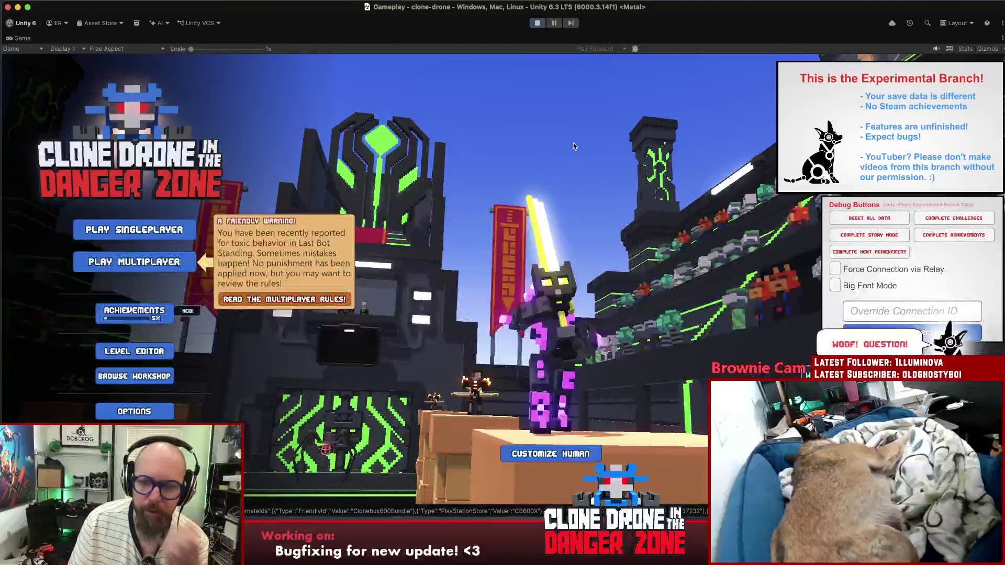
left_click(538, 24)
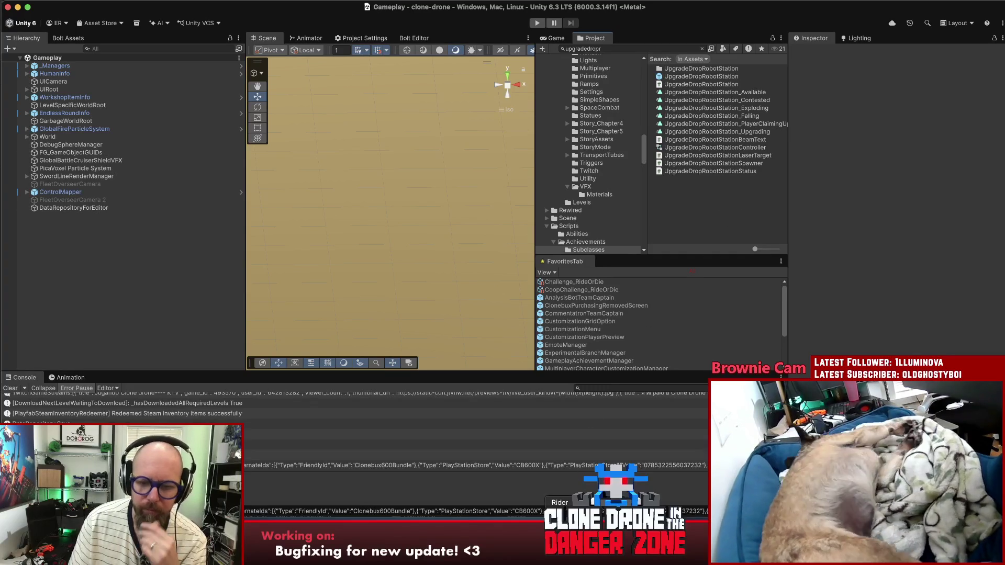
key("super+Tab")
Step: Move the 1.9.1.3 KotH Humans bug to the bottom of Prioritized Bugs, then open the Private LBS bug
left_click(467, 521)
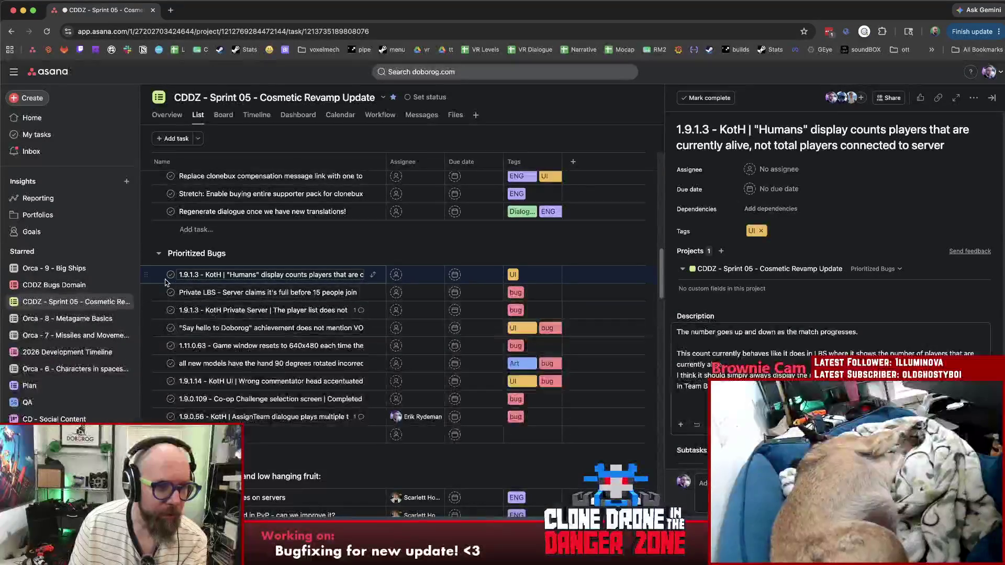
mouse_move(149, 271)
left_mouse_down()
mouse_move(151, 432)
mouse_move(152, 418)
left_mouse_up()
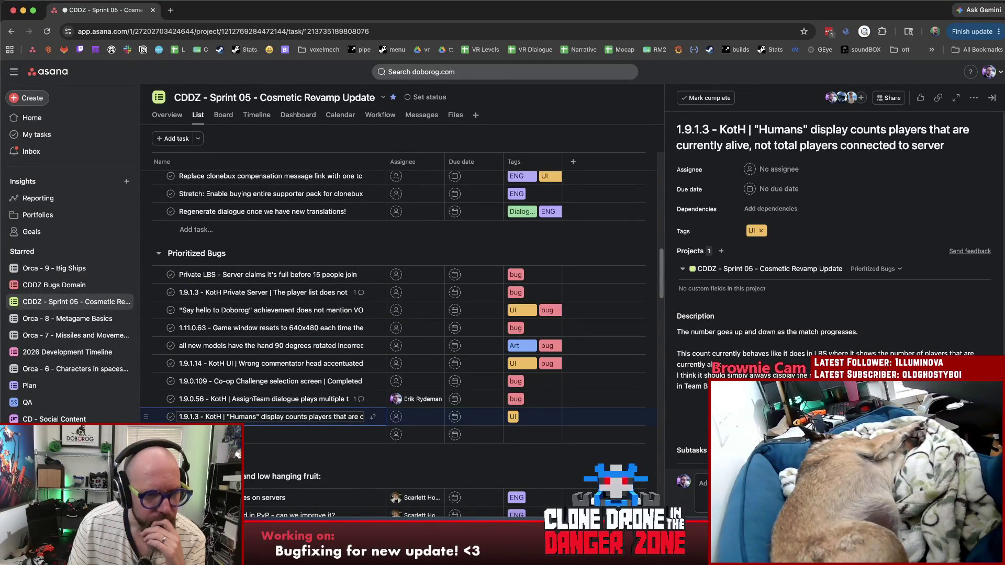
scroll(250, 419, "down", 5)
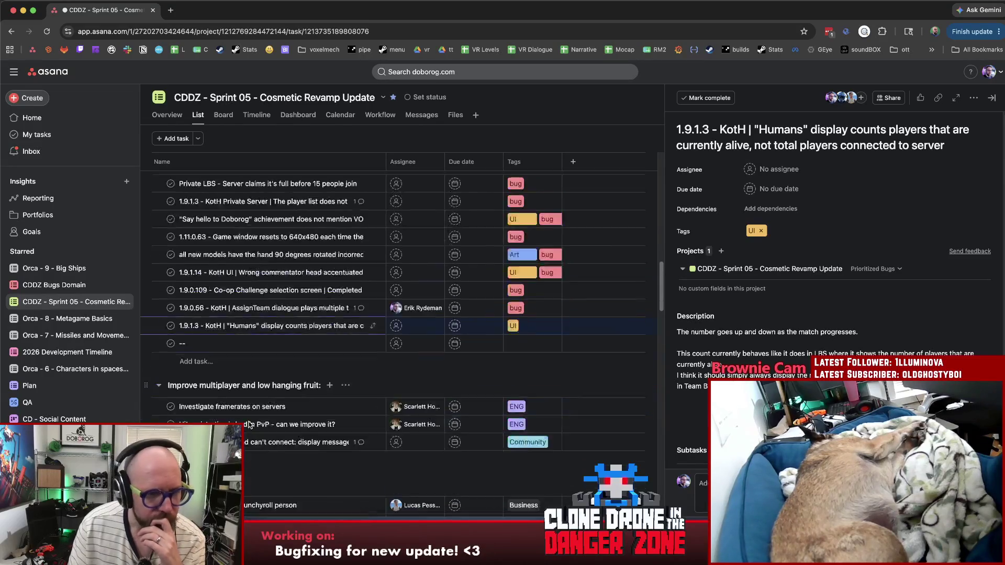
scroll(246, 418, "up", 6)
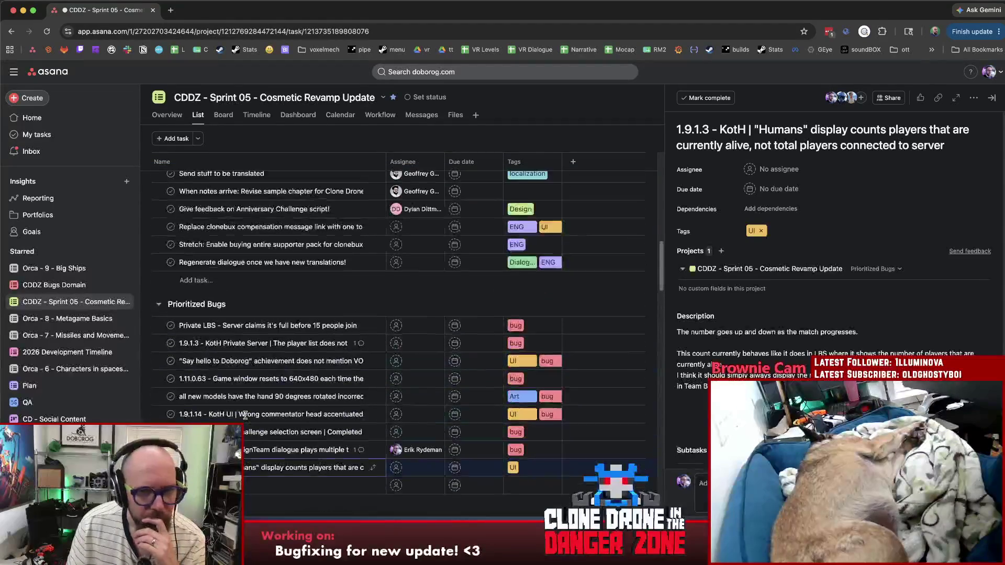
scroll(245, 414, "down", 1)
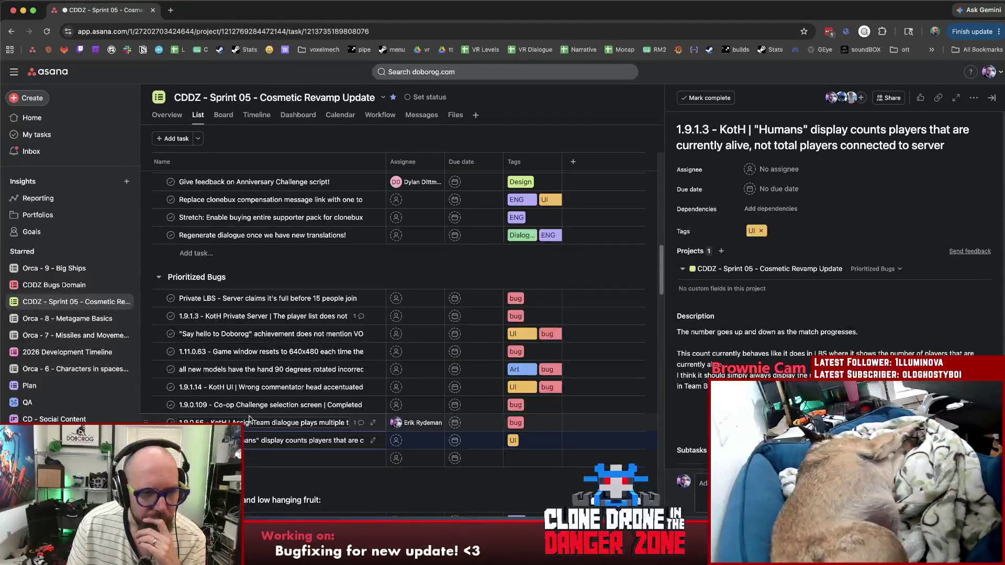
left_click(287, 298)
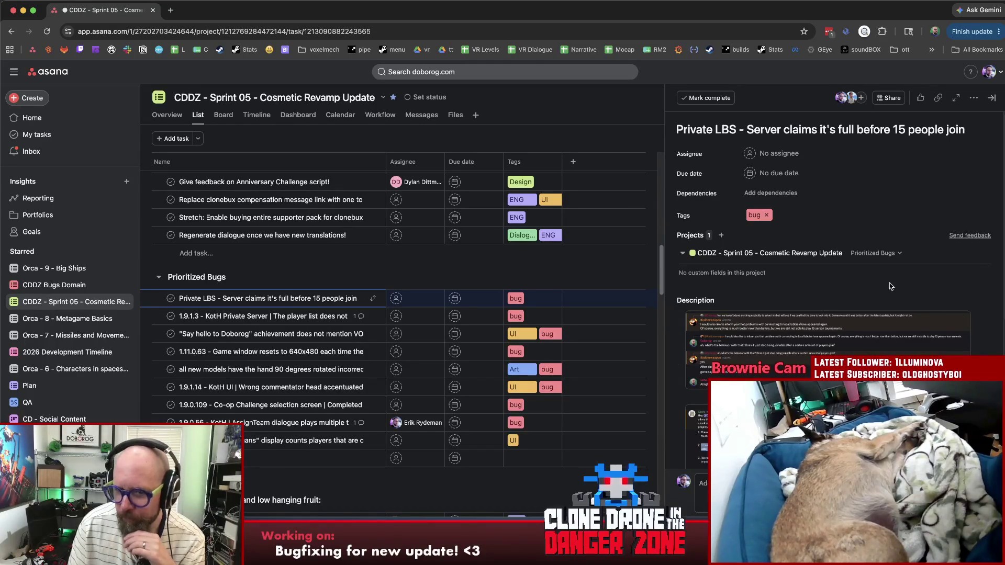
scroll(881, 283, "down", 4)
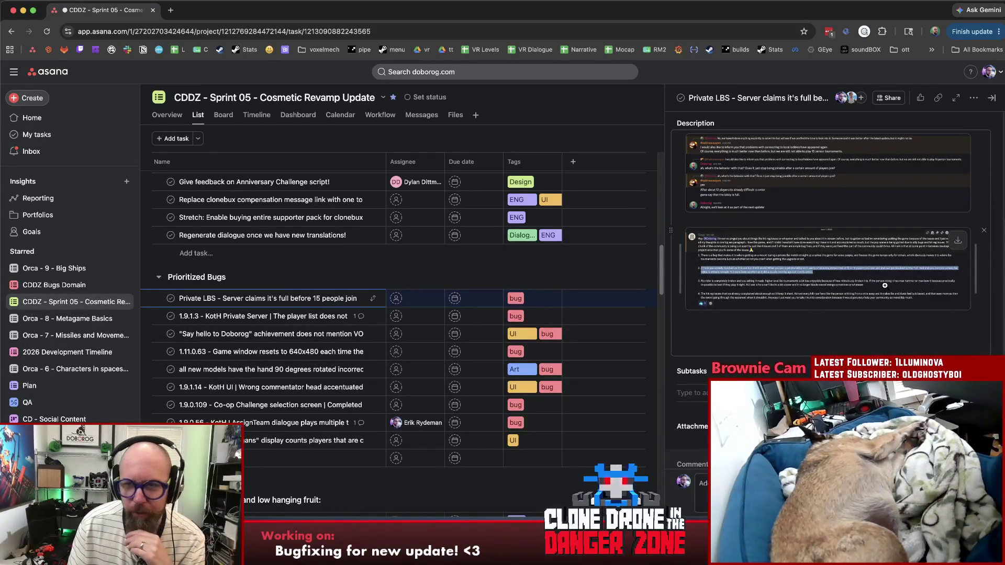
scroll(879, 284, "up", 4)
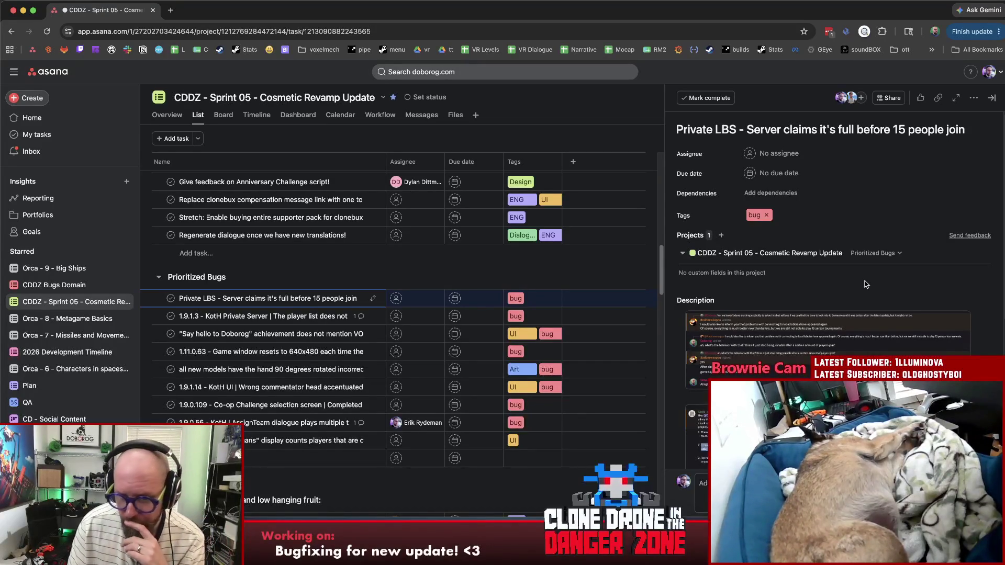
scroll(864, 283, "down", 3)
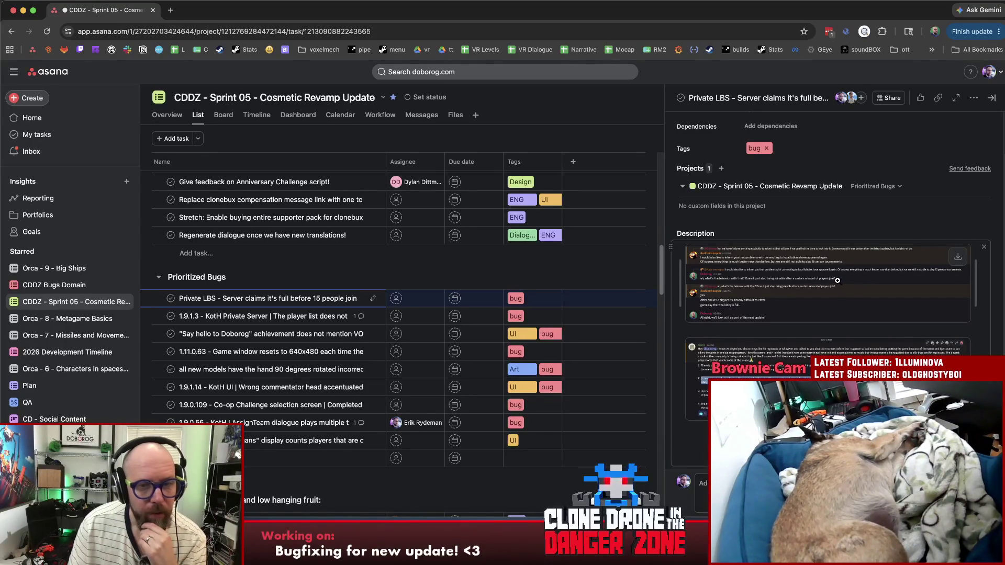
scroll(840, 287, "up", 3)
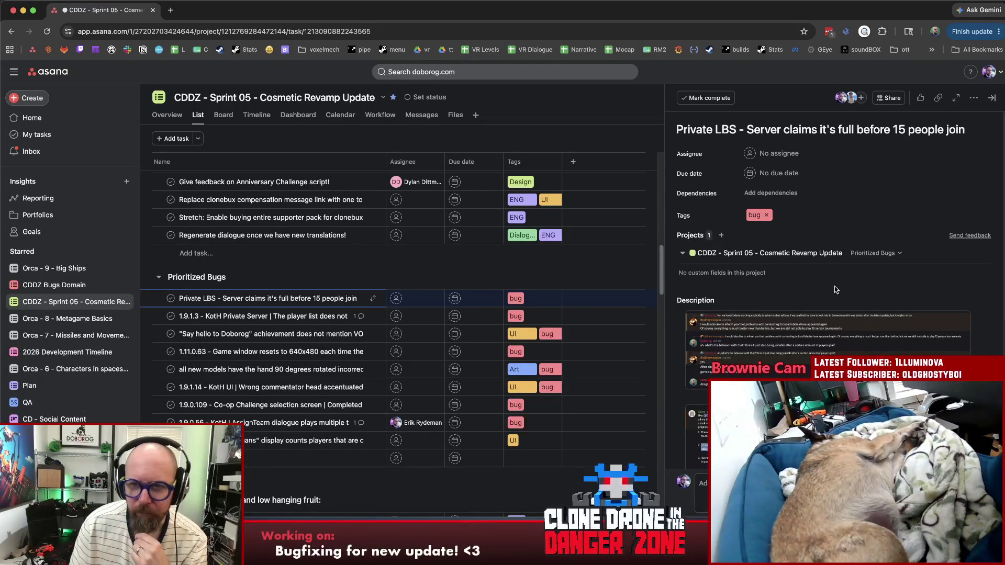
left_click(278, 316)
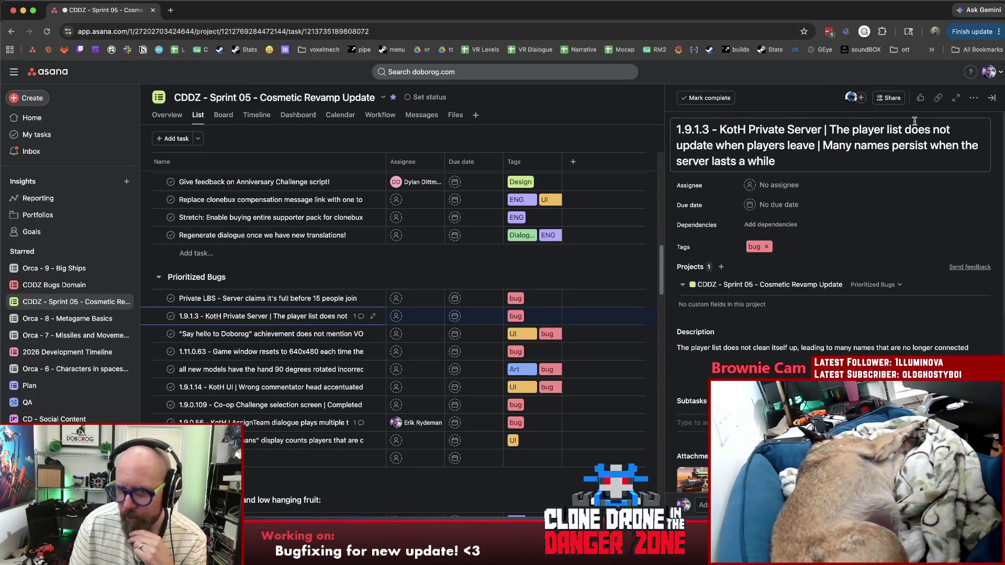
Step: In the KotH Private Server bug, view the attached gameplay screenshot full size, then close it
left_click(789, 145)
left_click(791, 160)
scroll(875, 349, "down", 8)
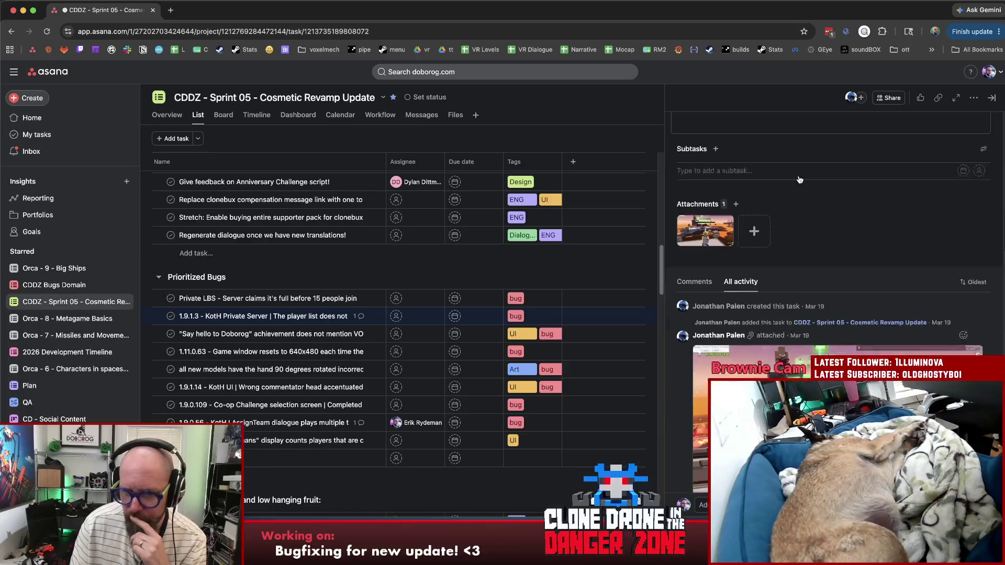
left_click(875, 349)
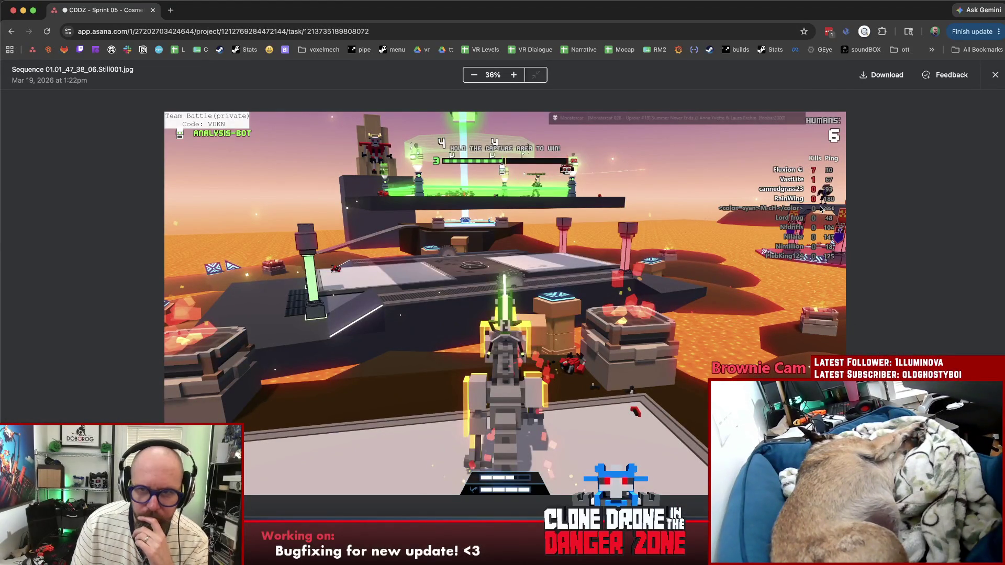
left_click(888, 305)
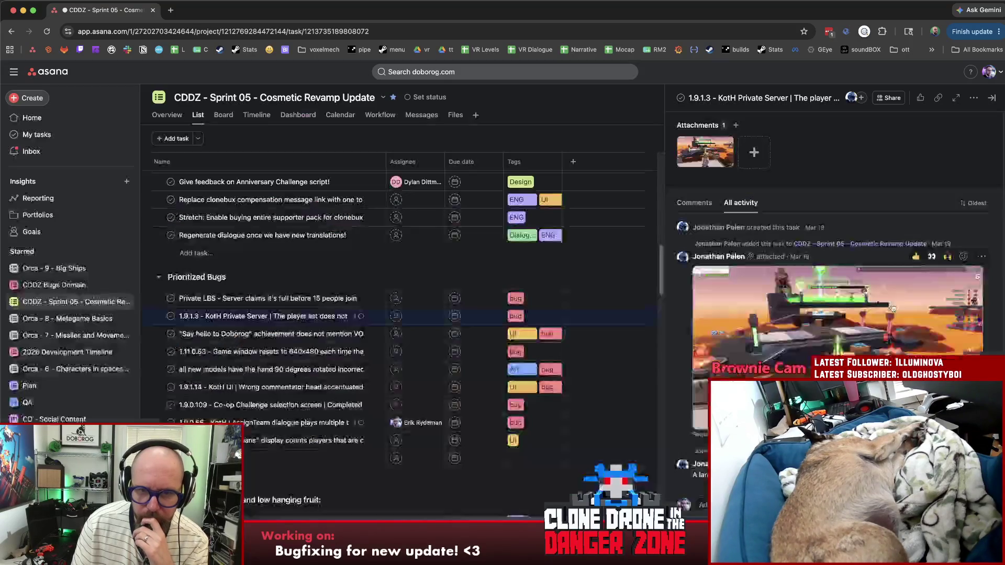